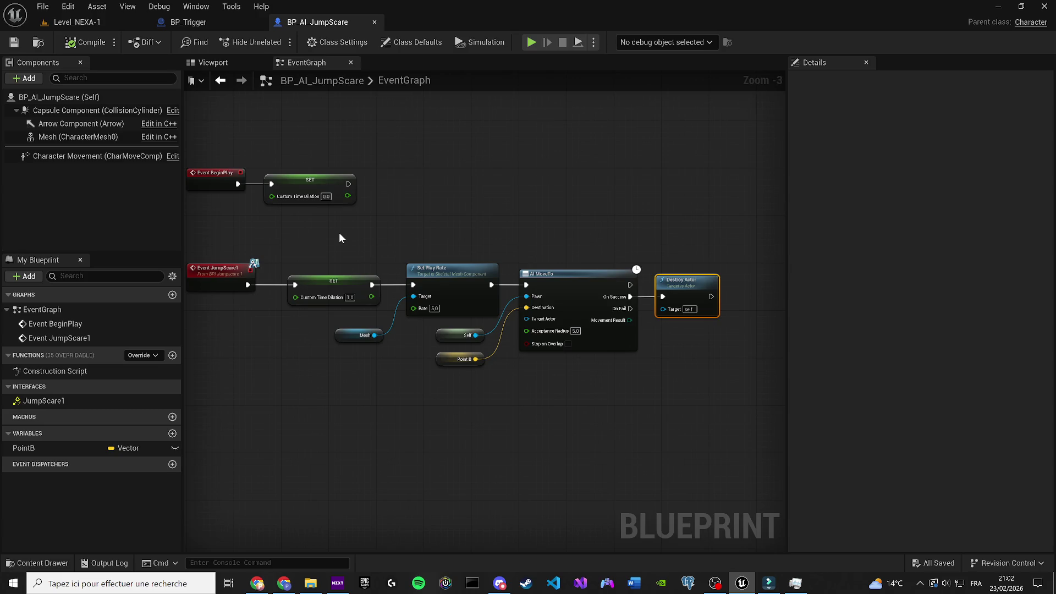
Show the Point B variable's settings in the BP_AI_JumpScare event graph
{"action": "left_click", "coordinate": [460, 360]}
Move the jump-scare character further down the corridor and copy its location
{"action": "left_click", "coordinate": [77, 22]}
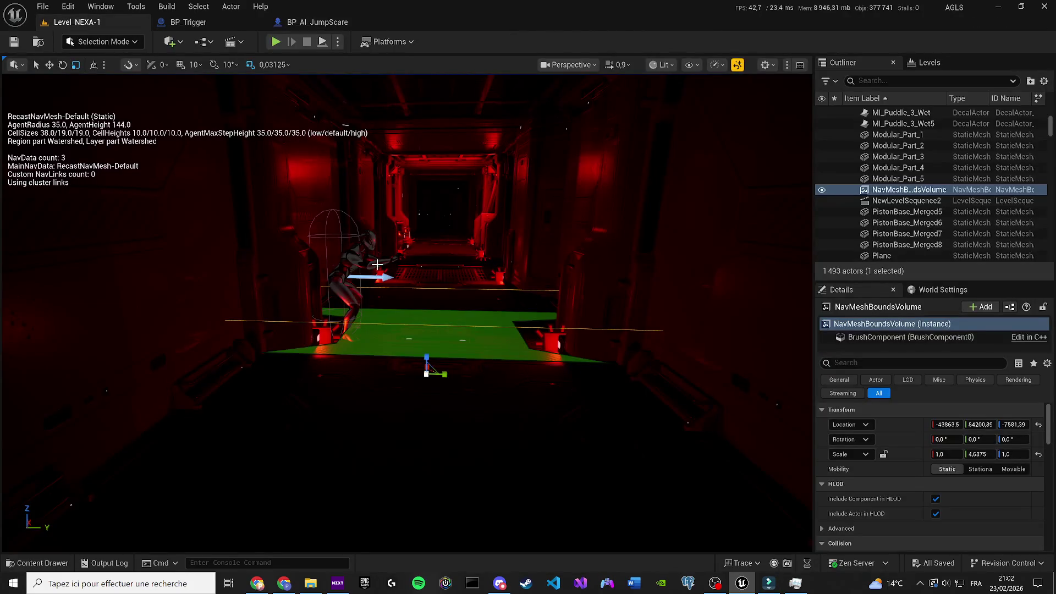
{"action": "left_click", "coordinate": [352, 264]}
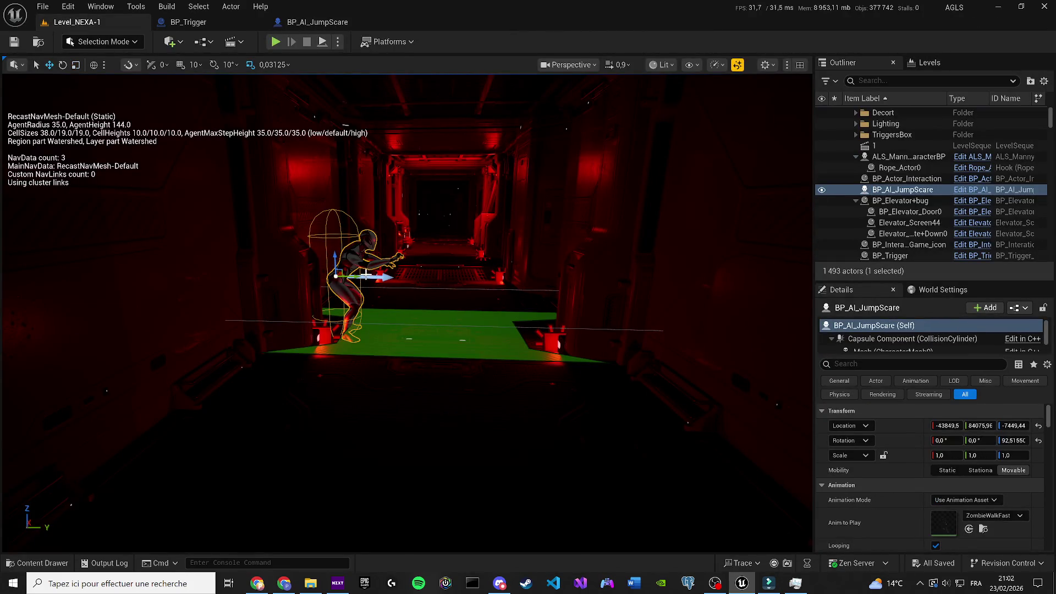
{"action": "left_click_drag", "start_coordinate": [352, 276], "coordinate": [542, 280]}
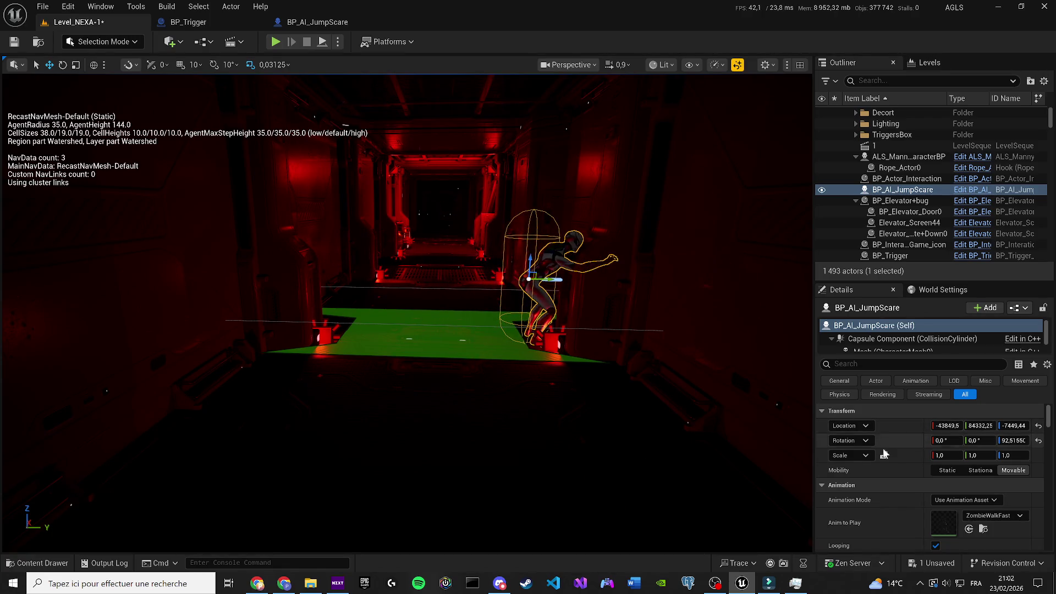
{"action": "right_click", "coordinate": [895, 435]}
{"action": "left_click", "coordinate": [924, 447]}
Paste the location (-43849.5, 84332.26, -7449.45) into Point B's default and save BP_AI_JumpScare
{"action": "left_click", "coordinate": [188, 22]}
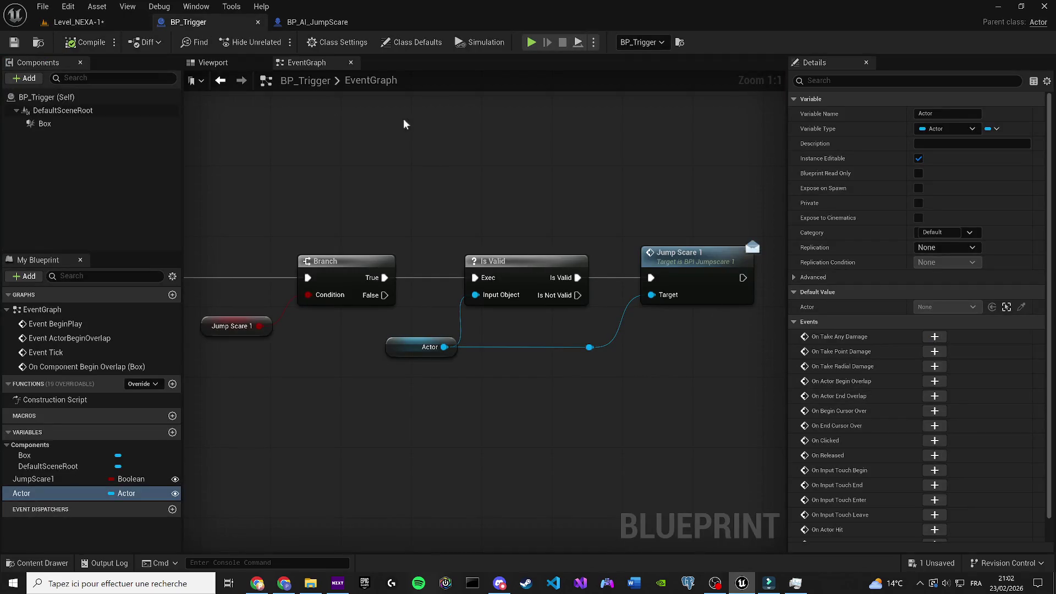
{"action": "left_click", "coordinate": [318, 22]}
{"action": "right_click", "coordinate": [893, 351]}
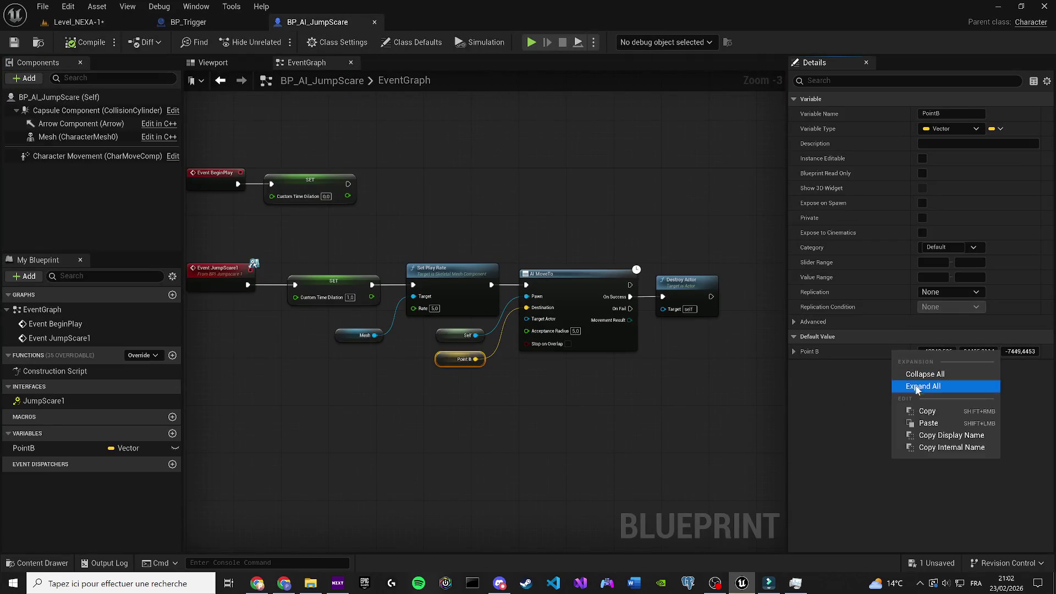
{"action": "left_click", "coordinate": [915, 420]}
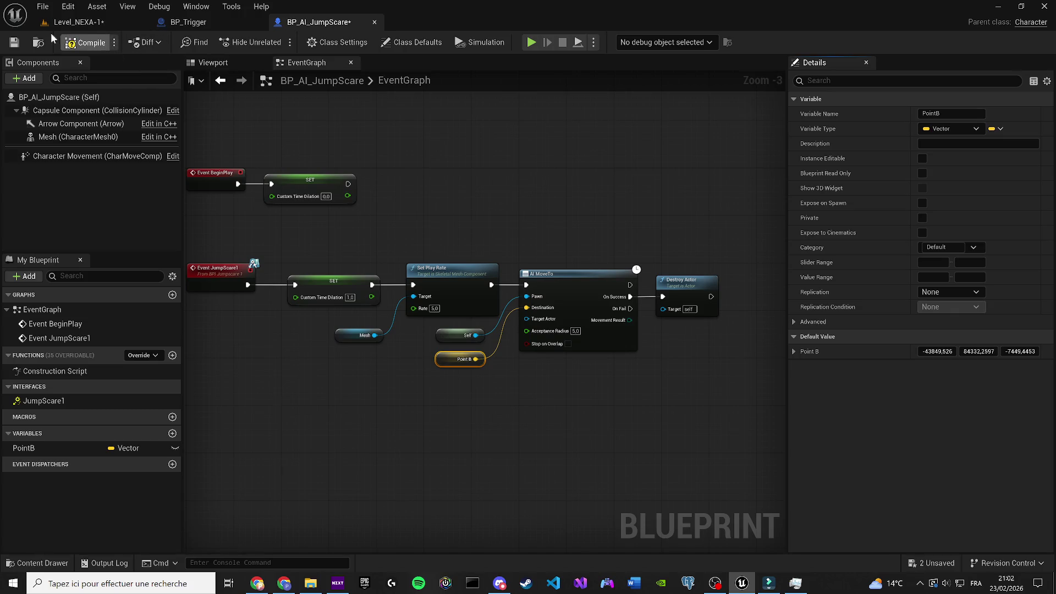
{"action": "left_click", "coordinate": [14, 42]}
{"action": "left_click", "coordinate": [62, 22]}
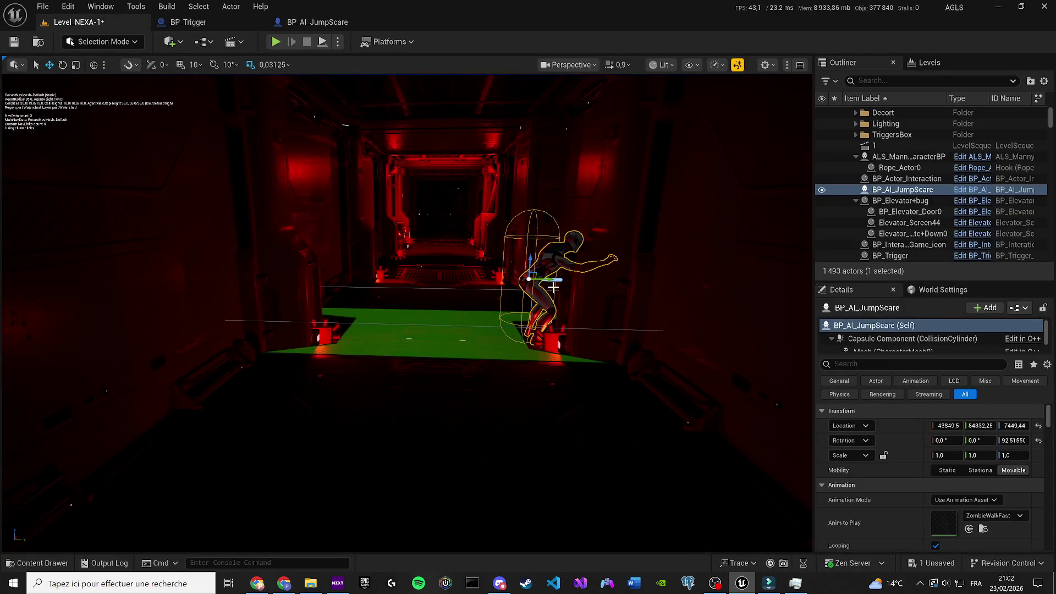
Save the level and play-test walking down the corridor
{"action": "key", "text": "ctrl+s"}
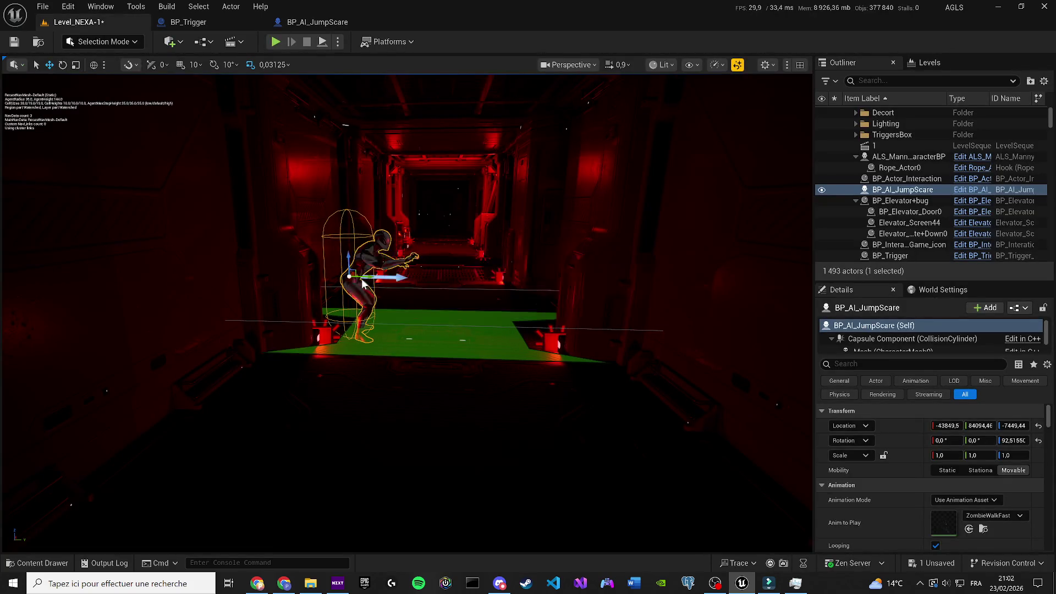
{"action": "left_click", "coordinate": [276, 42]}
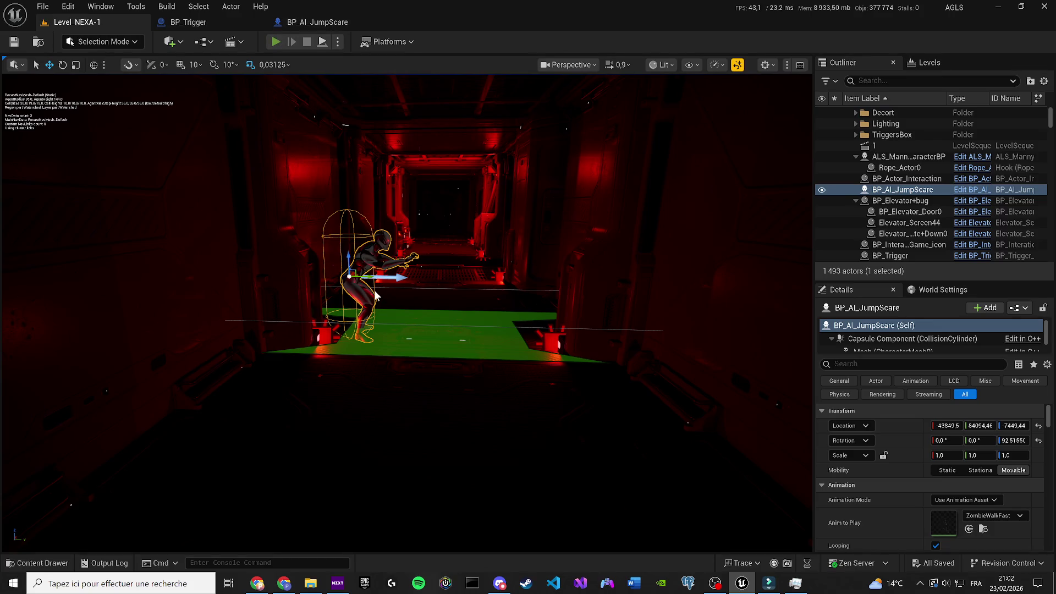
{"action": "key", "text": "w"}
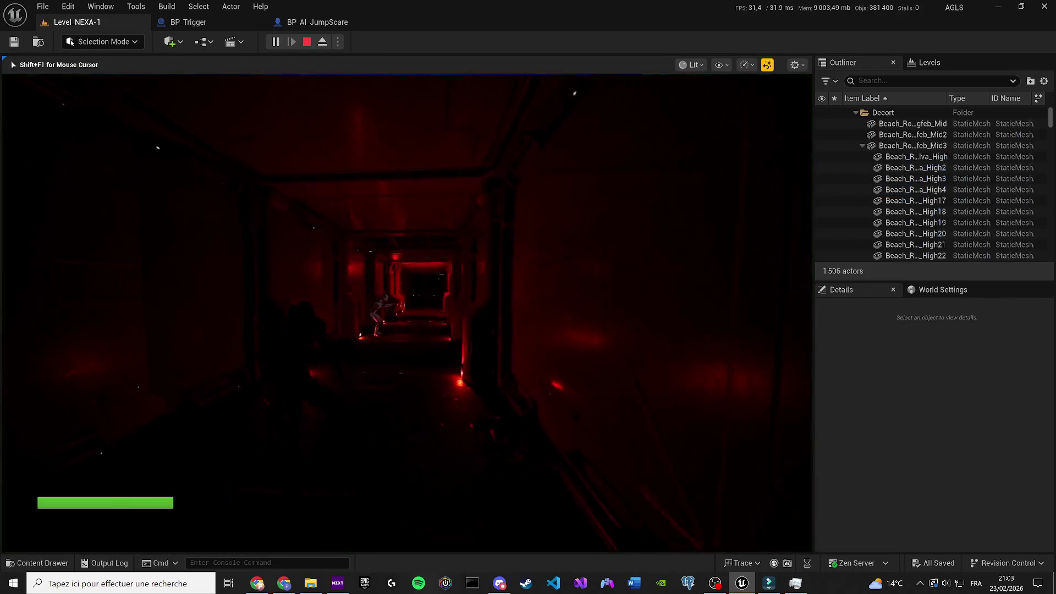
{"action": "key", "text": "shift+F1"}
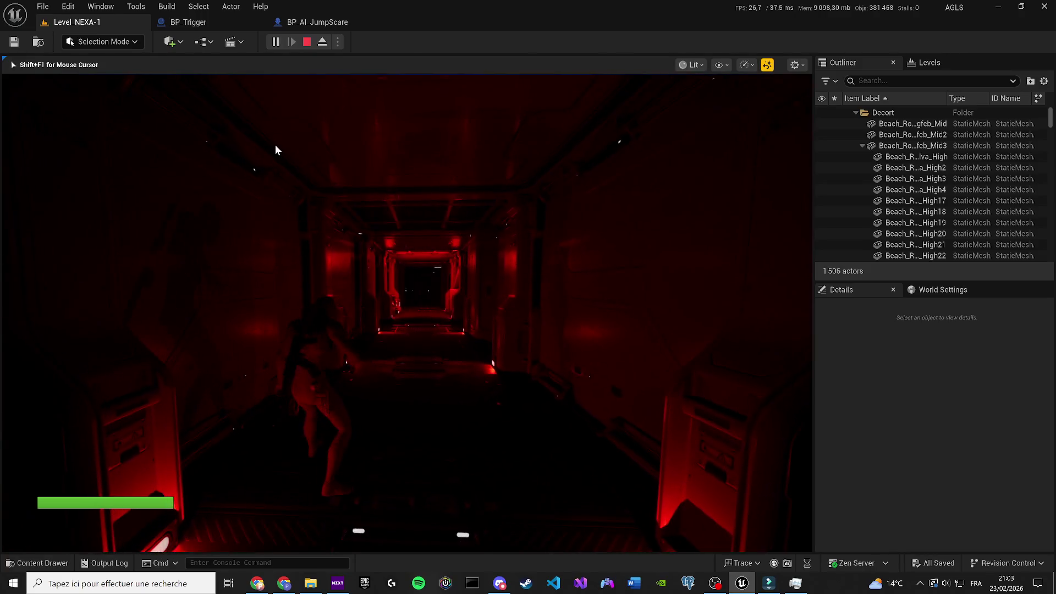
{"action": "key", "text": "Escape"}
Nudge the character back along the corridor, save, and play-test the jump scare again
{"action": "right_click", "coordinate": [352, 330]}
{"action": "left_click", "coordinate": [385, 327]}
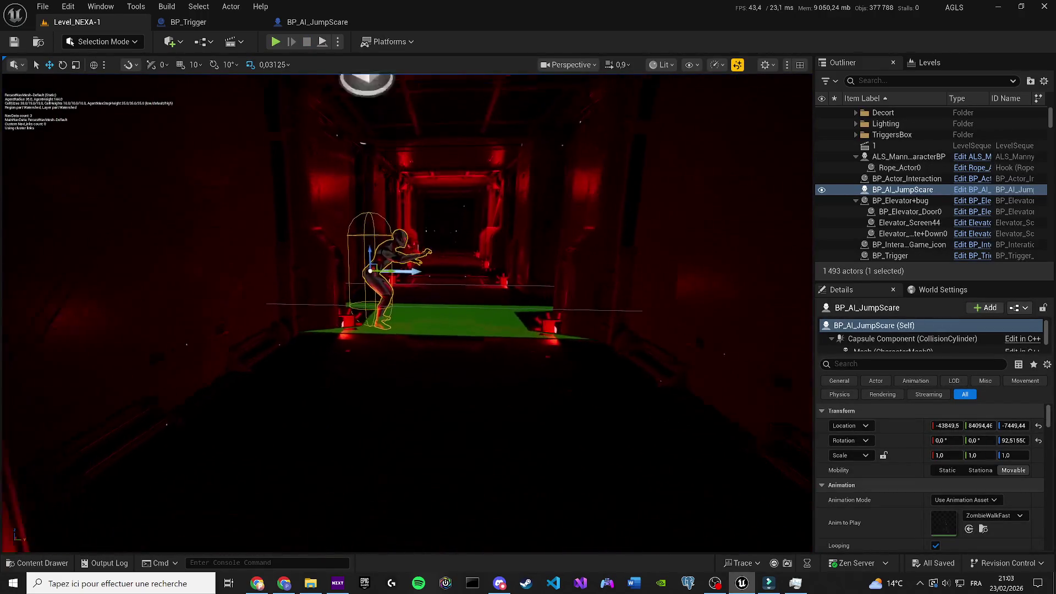
{"action": "left_click_drag", "start_coordinate": [396, 268], "coordinate": [306, 267]}
{"action": "key", "text": "ctrl+s"}
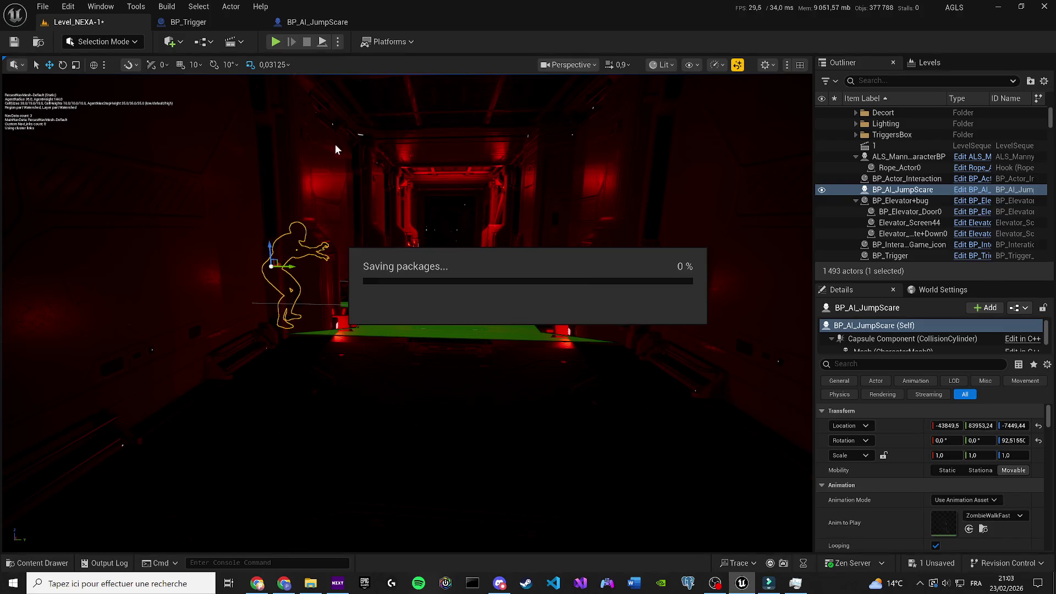
{"action": "left_click", "coordinate": [276, 44]}
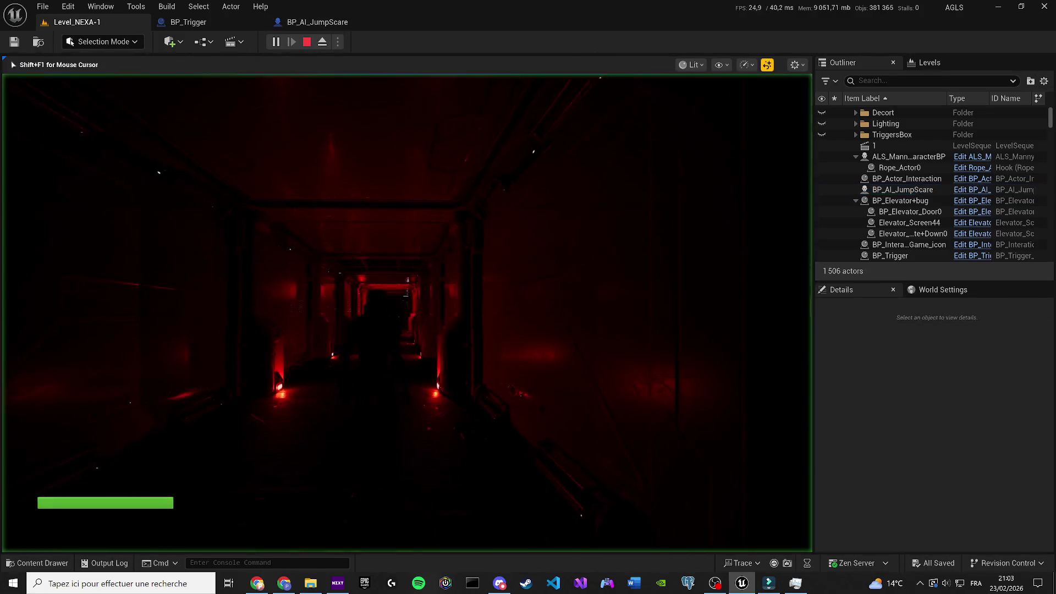
{"action": "key", "text": "w"}
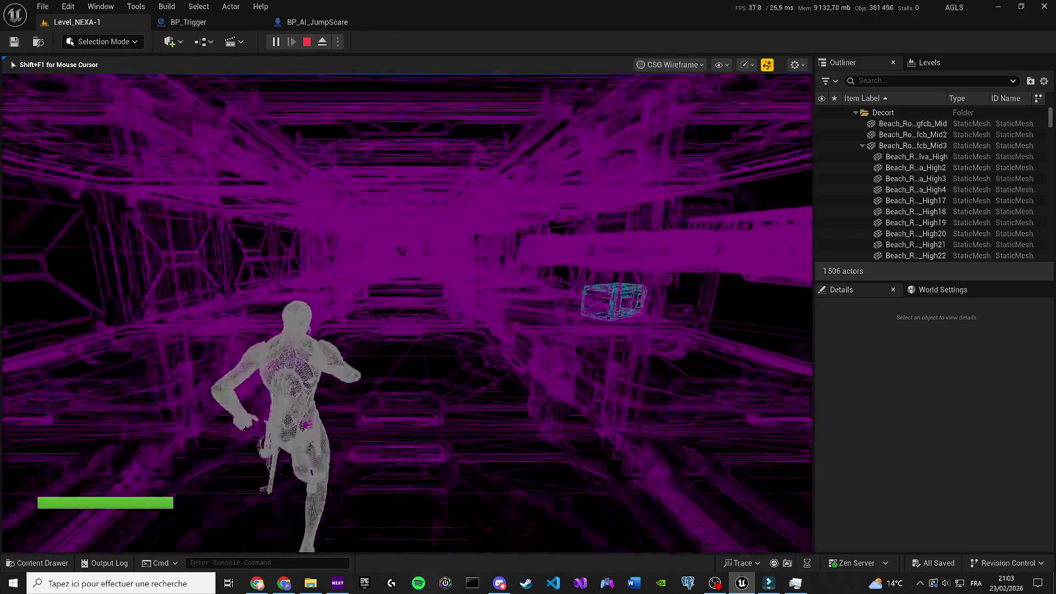
{"action": "key", "text": "Escape"}
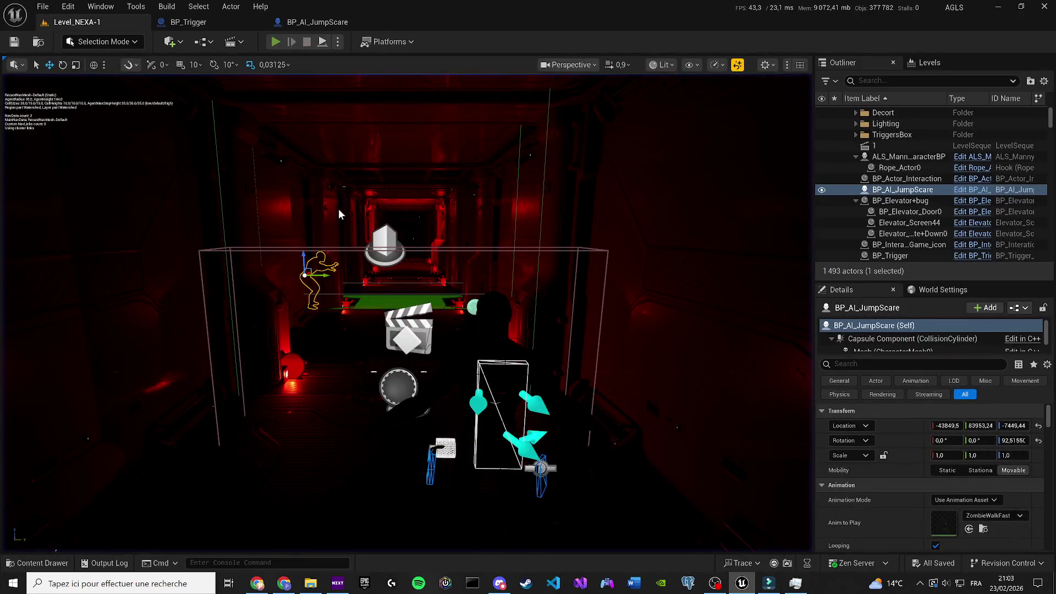
Replay the level twice more to check the jump scare
{"action": "left_click", "coordinate": [276, 42]}
{"action": "key", "text": "w"}
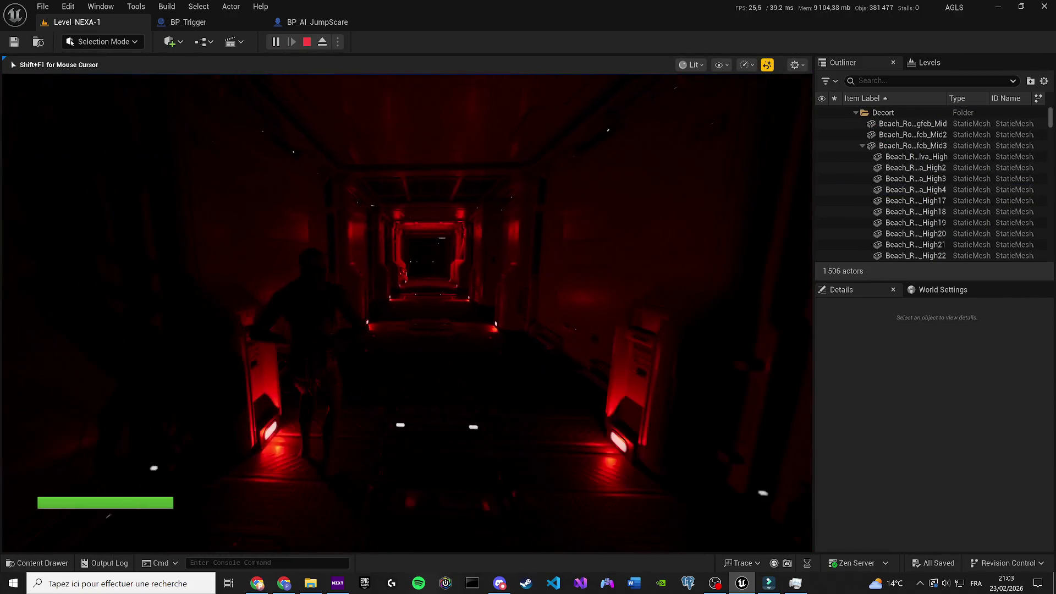
{"action": "key", "text": "Escape"}
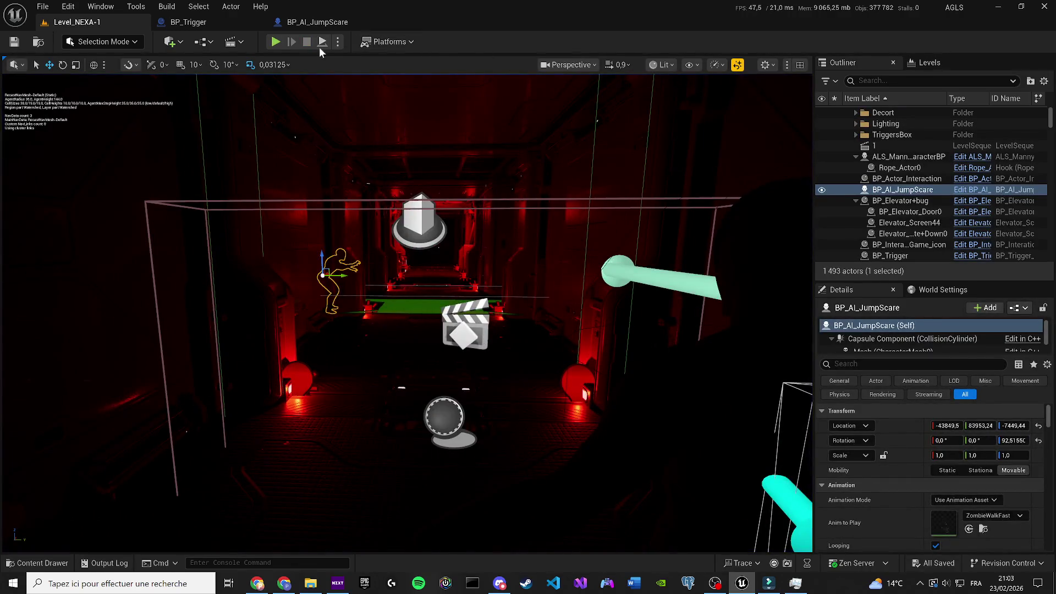
{"action": "left_click", "coordinate": [275, 42]}
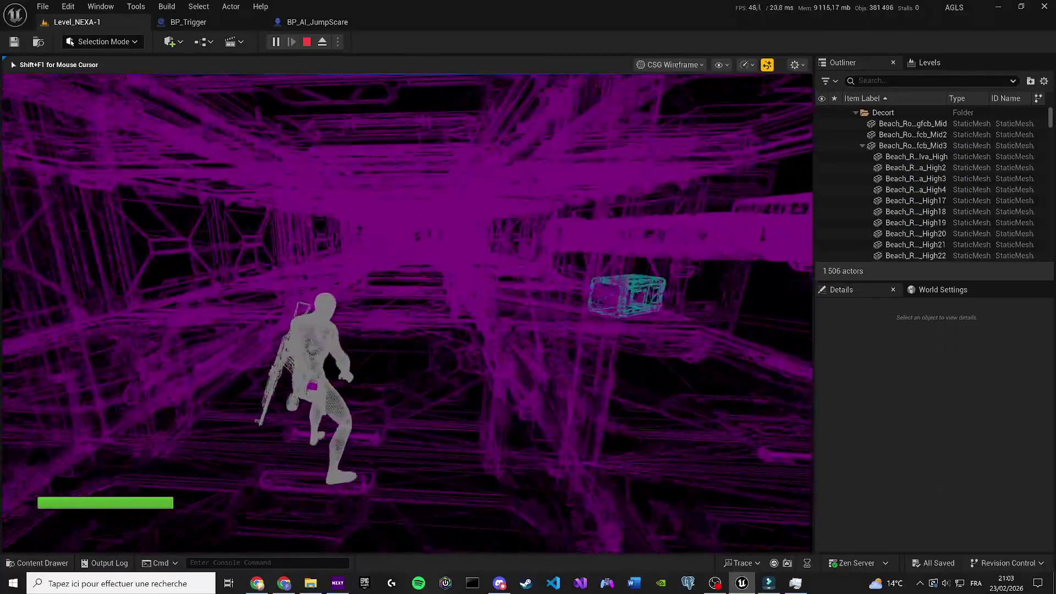
{"action": "key", "text": "Escape"}
{"action": "left_click", "coordinate": [300, 24]}
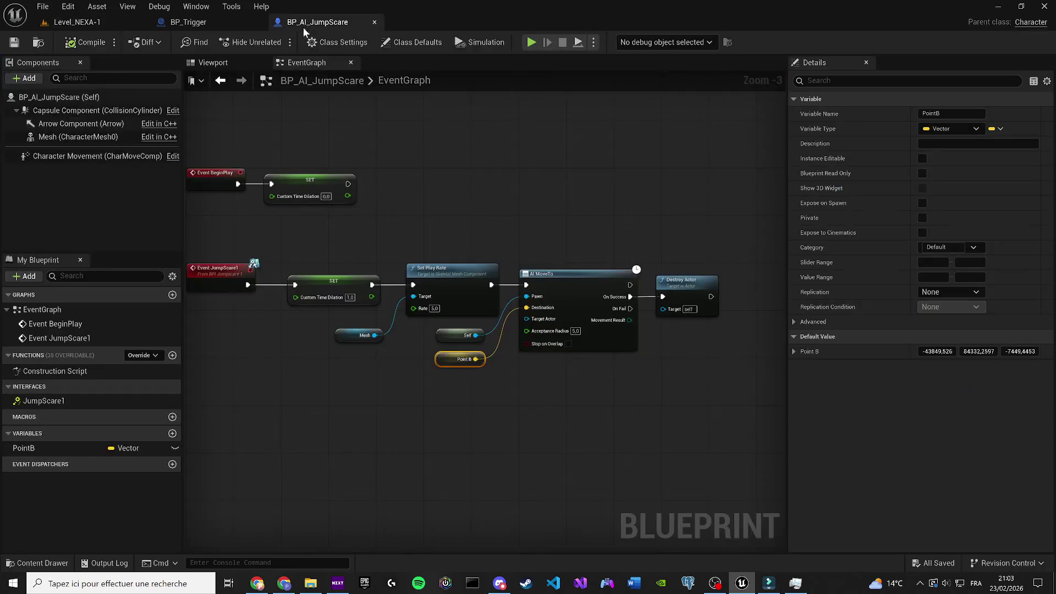
In BP_AI_JumpScare, set the Mesh component's Collision Presets to NoCollision and compile
{"action": "left_click", "coordinate": [248, 25]}
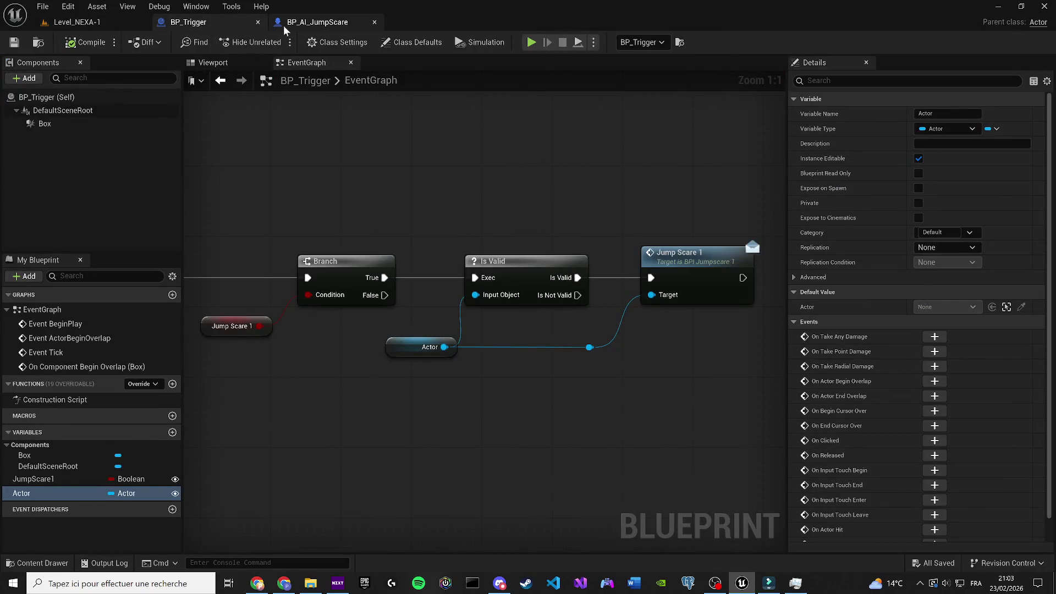
{"action": "left_click", "coordinate": [283, 25]}
{"action": "left_click", "coordinate": [213, 62]}
{"action": "left_click", "coordinate": [83, 137]}
{"action": "left_click", "coordinate": [825, 80]}
{"action": "type", "text": "coll"}
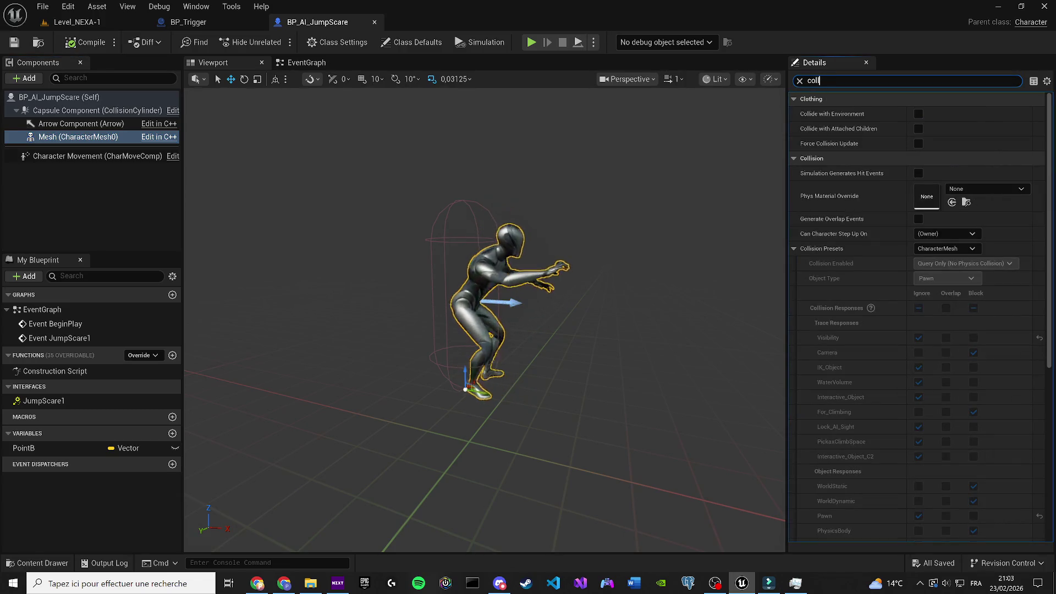
{"action": "left_click", "coordinate": [795, 247]}
{"action": "left_click", "coordinate": [951, 249]}
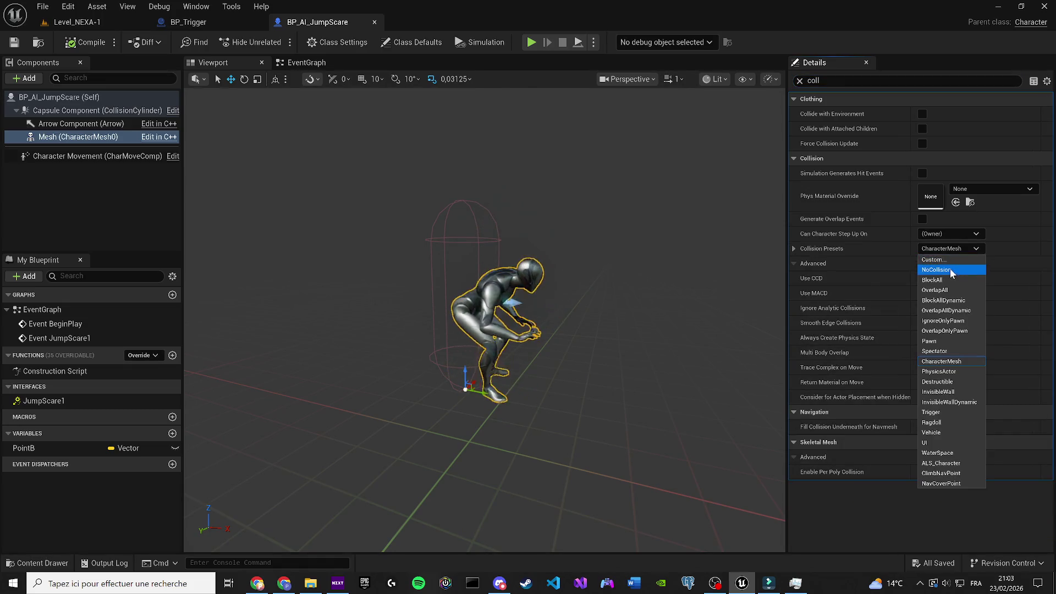
{"action": "left_click", "coordinate": [949, 268]}
{"action": "left_click", "coordinate": [86, 42]}
{"action": "left_click", "coordinate": [77, 22]}
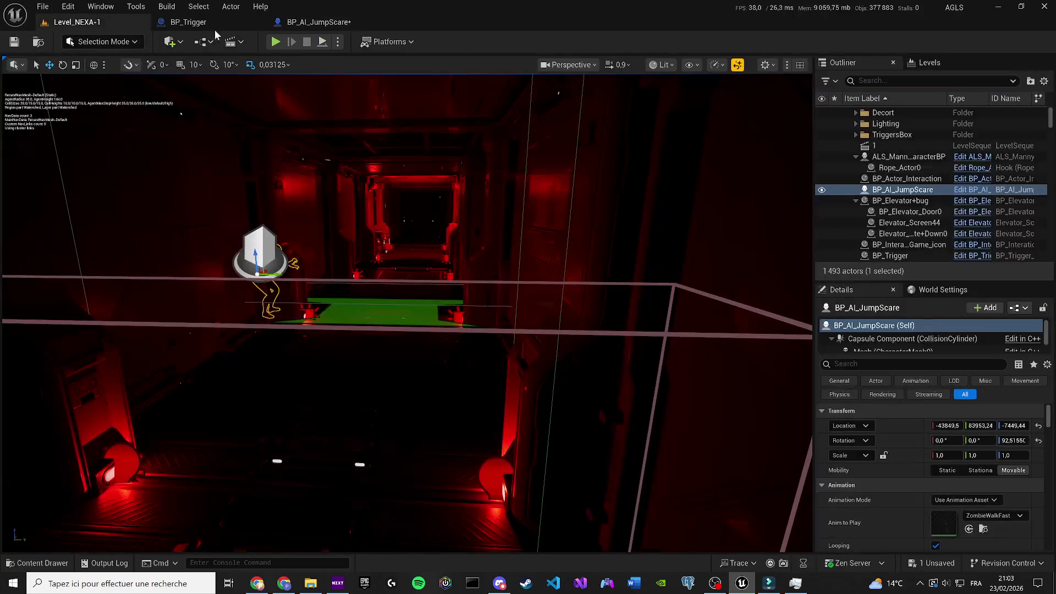
Play-test the level in wireframe view, walking toward the jump-scare character
{"action": "left_click", "coordinate": [275, 43]}
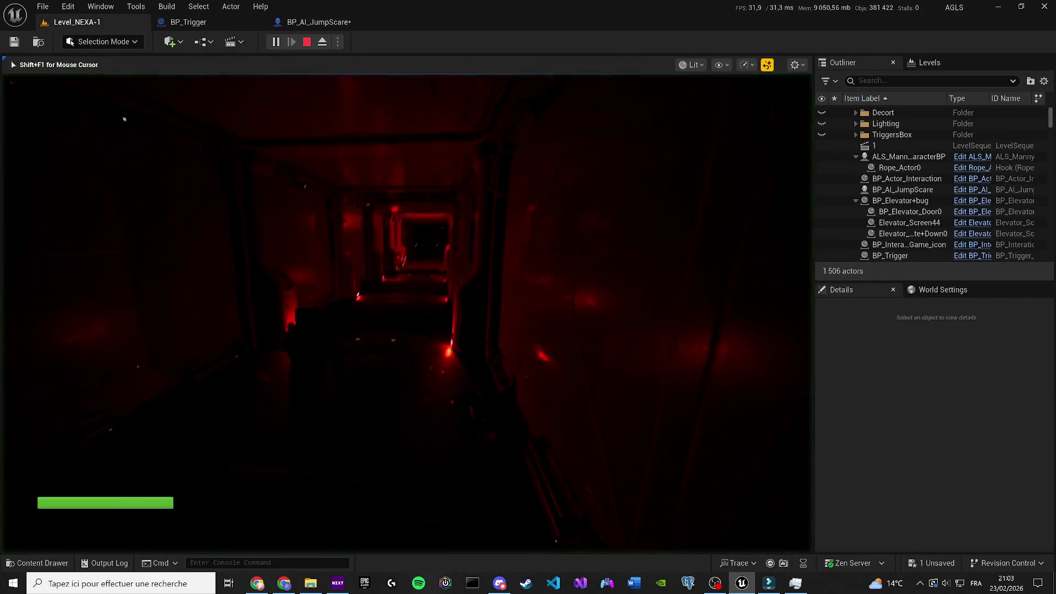
{"action": "key", "text": "F1"}
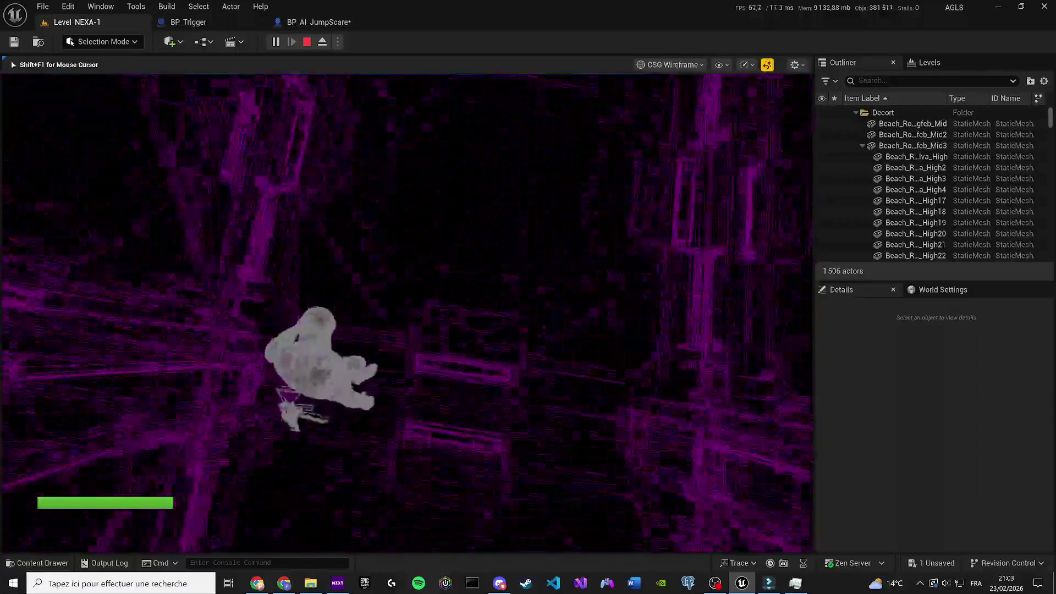
{"action": "key", "text": "F8"}
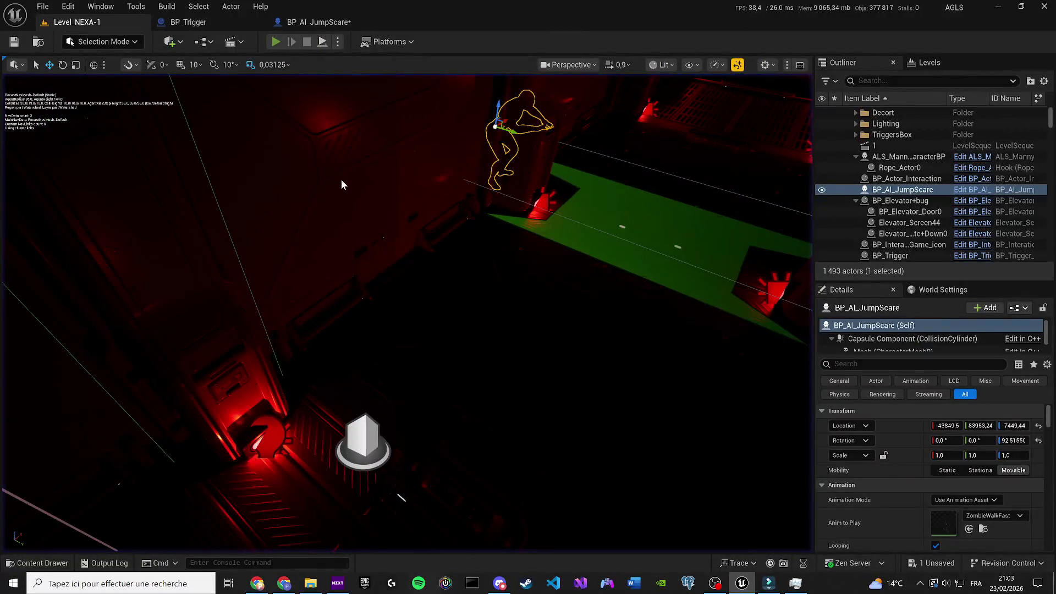
{"action": "key", "text": "F8"}
{"action": "key", "text": "F1"}
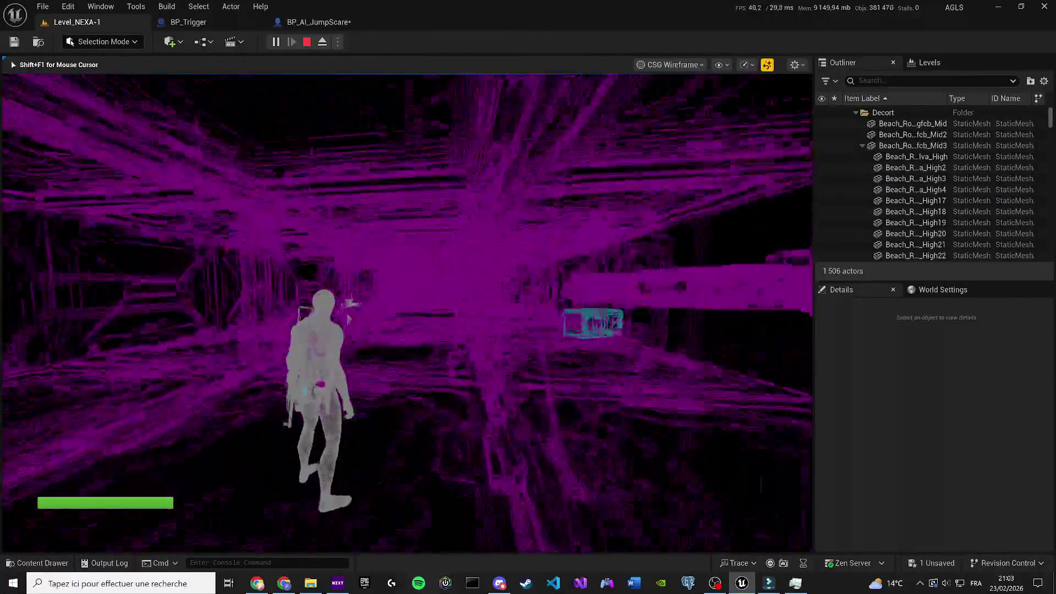
{"action": "key", "text": "w"}
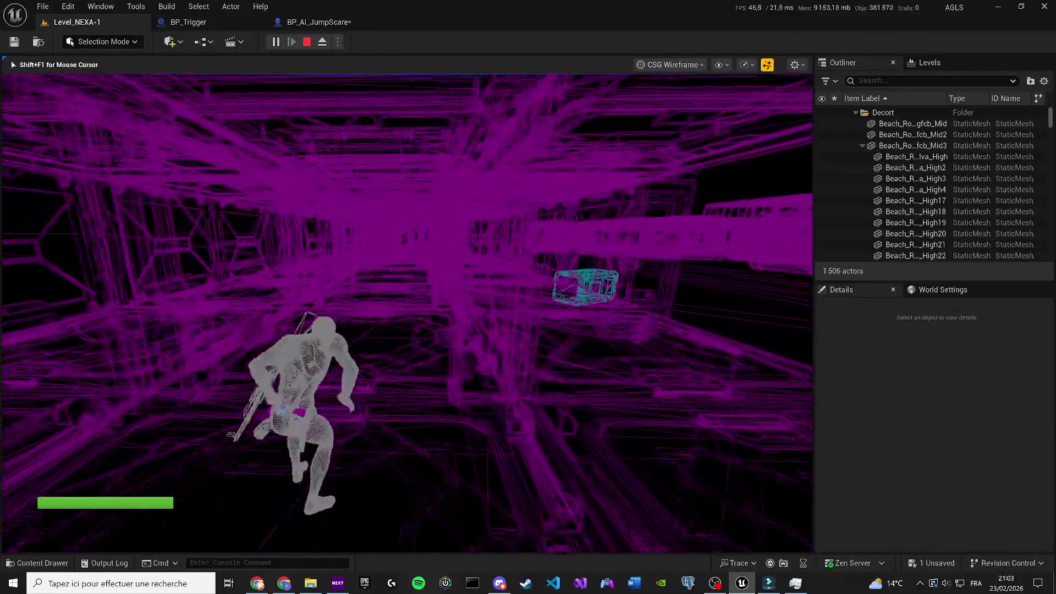
{"action": "key", "text": "shift+F1"}
{"action": "key", "text": "Escape"}
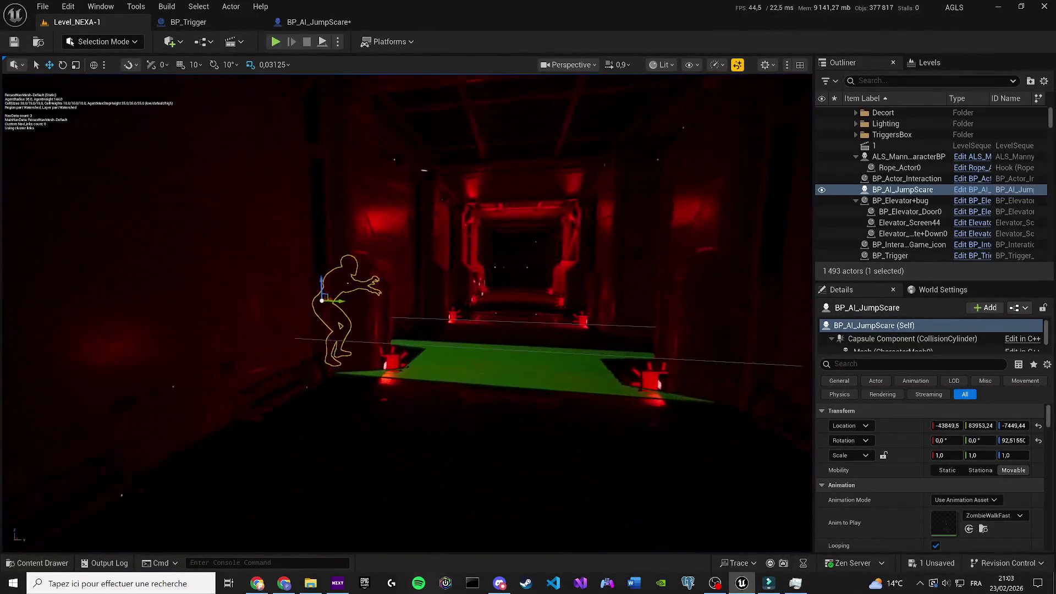
Shift the BP_AI_JumpScare actor slightly along Y to about 83988.80, then play-test twice
{"action": "left_click_drag", "start_coordinate": [318, 297], "coordinate": [346, 298]}
{"action": "left_click", "coordinate": [277, 42]}
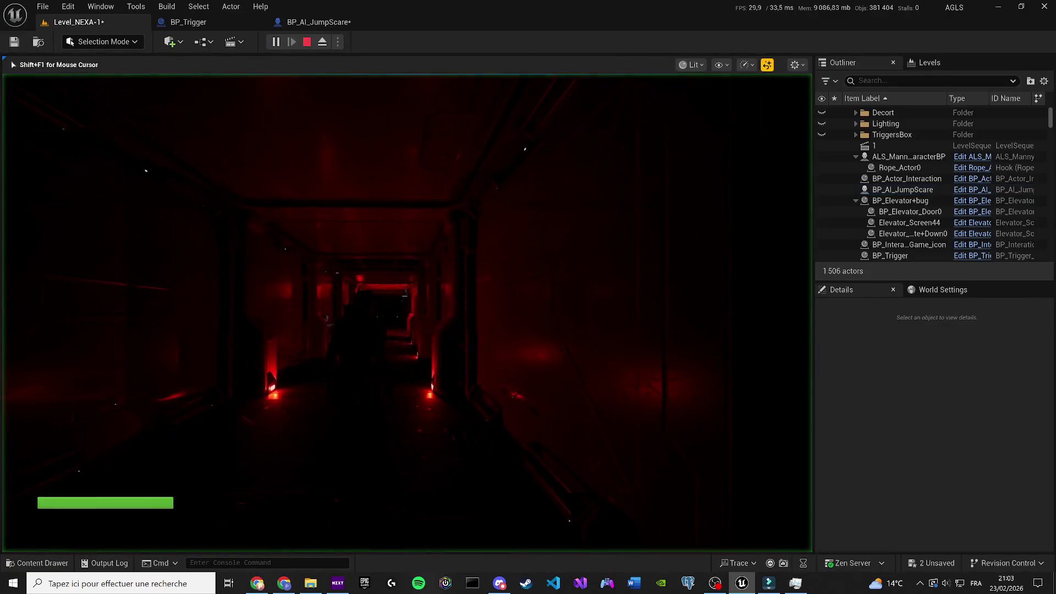
{"action": "key", "text": "Escape"}
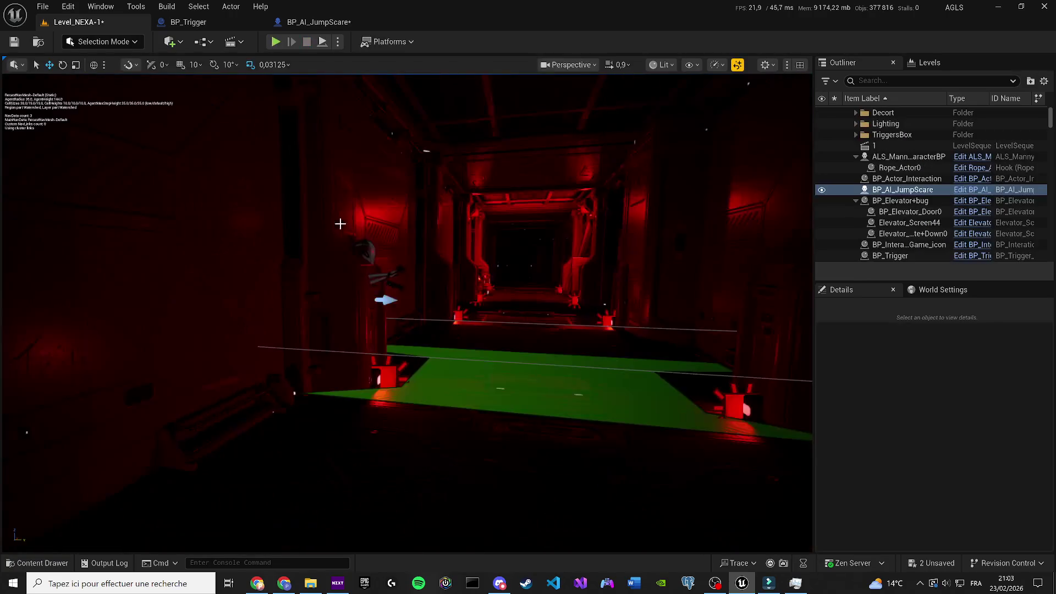
{"action": "left_click", "coordinate": [277, 42]}
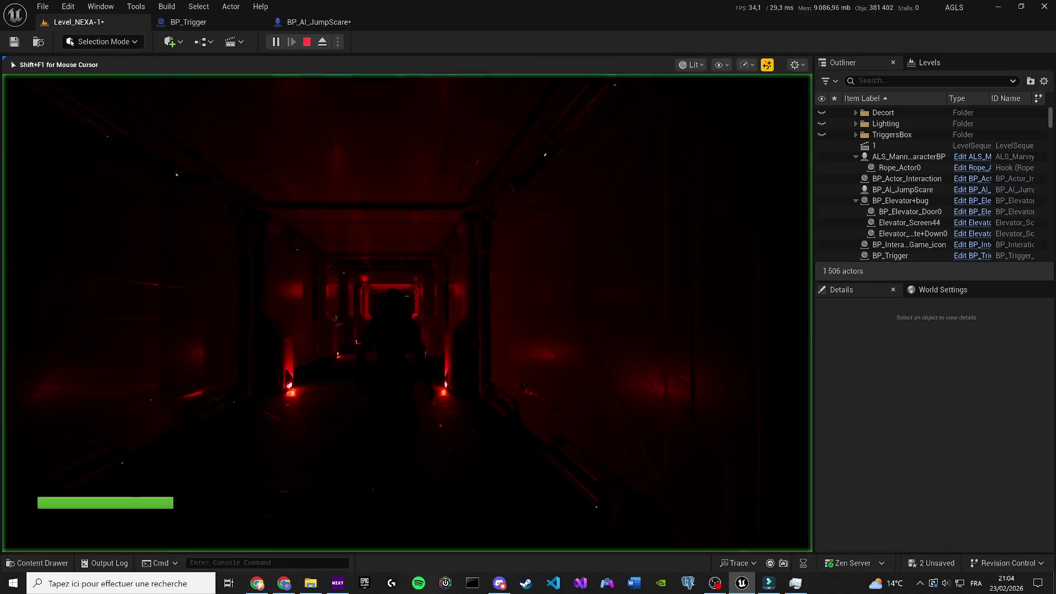
{"action": "key", "text": "w"}
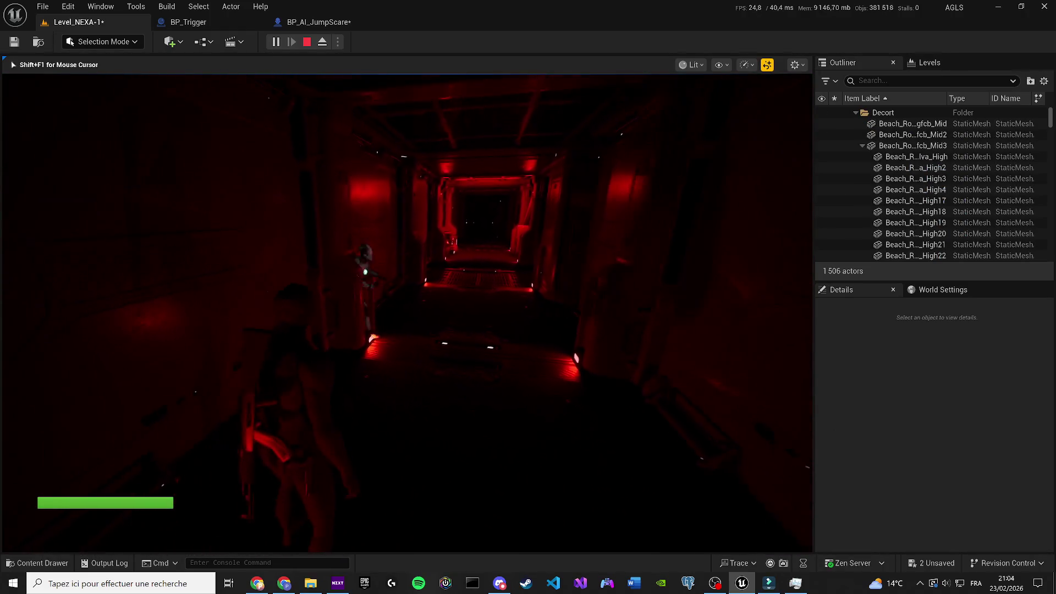
{"action": "key", "text": "Escape"}
{"action": "left_click", "coordinate": [880, 364]}
{"action": "type", "text": "coll"}
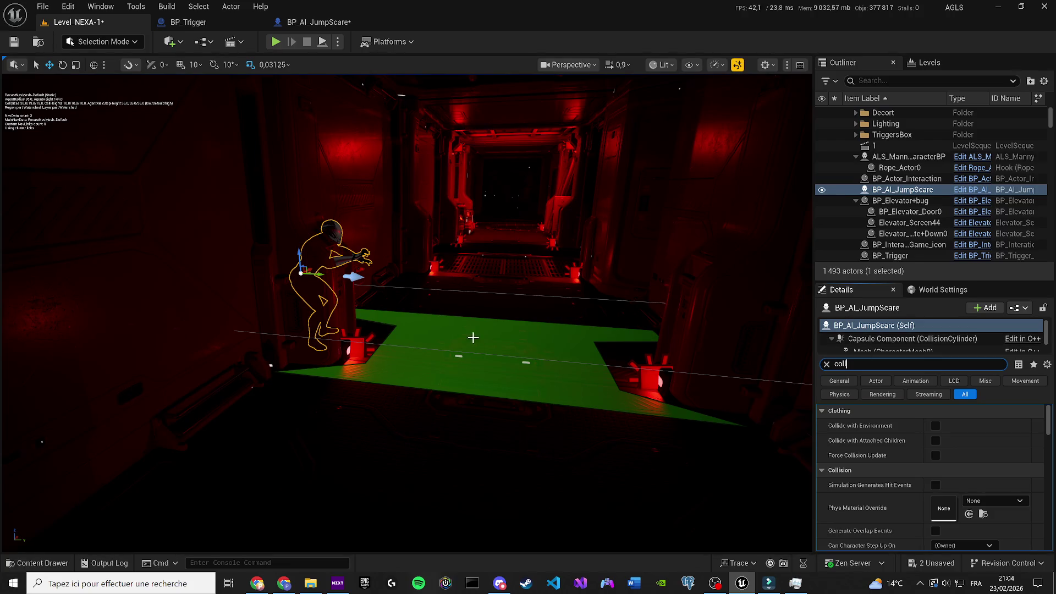
Change the placed character's second Collision Presets from Pawn to NoCollision and play-test
{"action": "scroll", "coordinate": [956, 471], "scroll_direction": "down", "scroll_amount": 2}
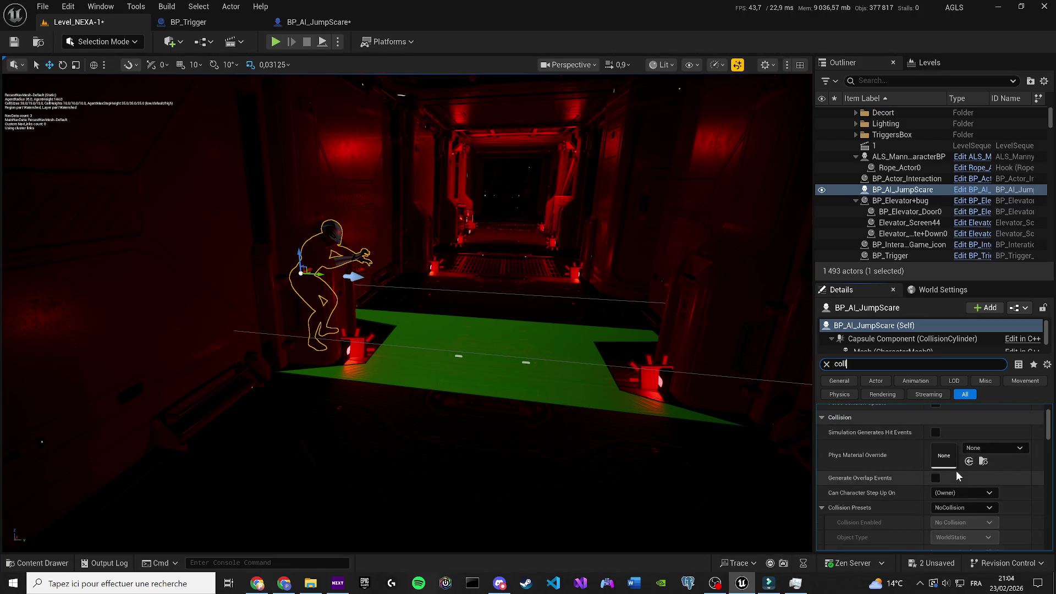
{"action": "left_click", "coordinate": [821, 507]}
{"action": "scroll", "coordinate": [863, 490], "scroll_direction": "down", "scroll_amount": 1}
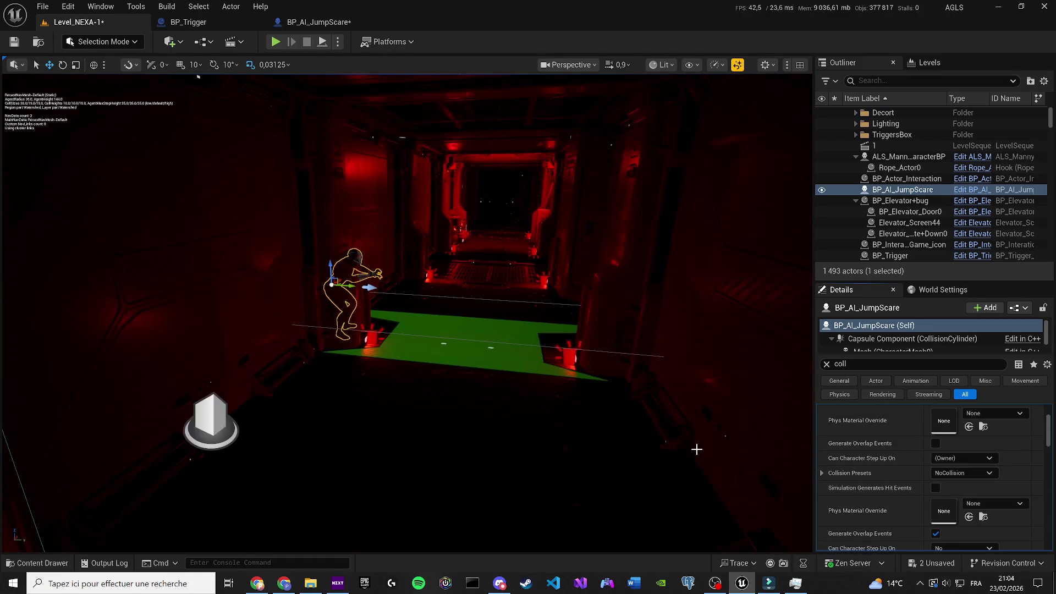
{"action": "scroll", "coordinate": [886, 495], "scroll_direction": "down", "scroll_amount": 1}
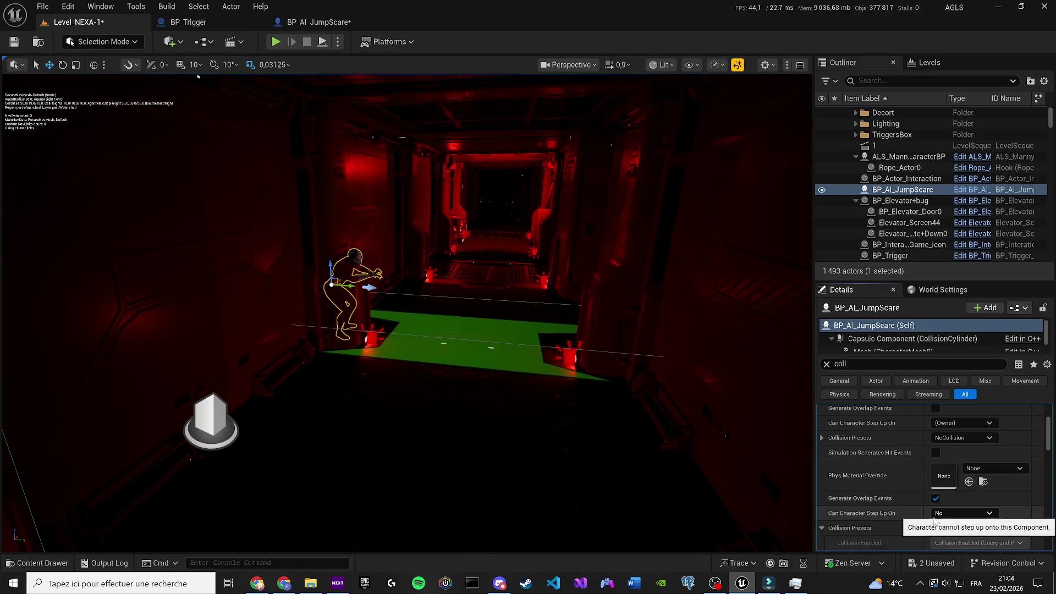
{"action": "scroll", "coordinate": [966, 514], "scroll_direction": "down", "scroll_amount": 3}
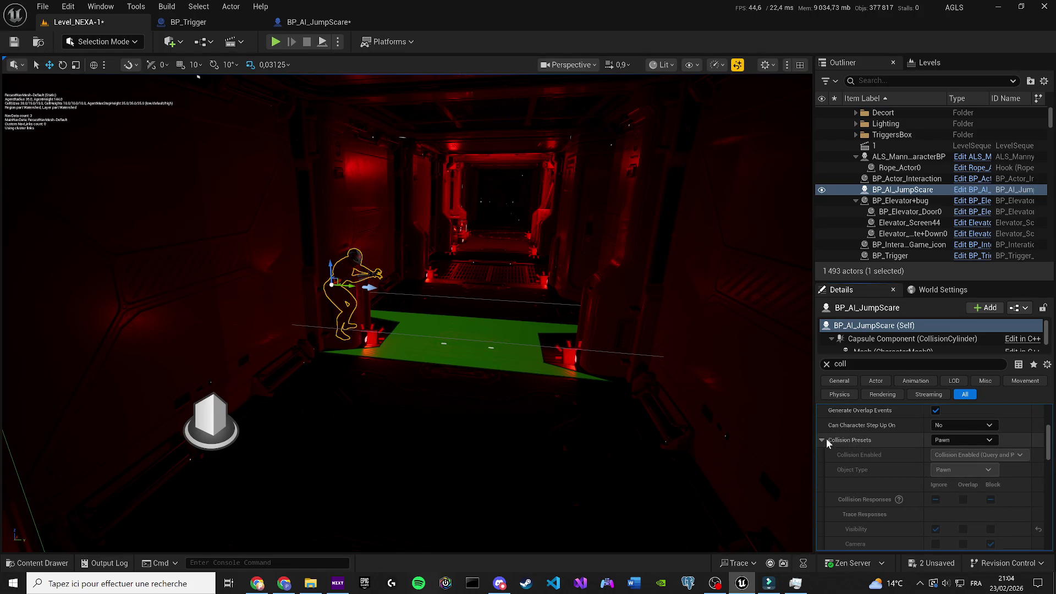
{"action": "left_click", "coordinate": [964, 436]}
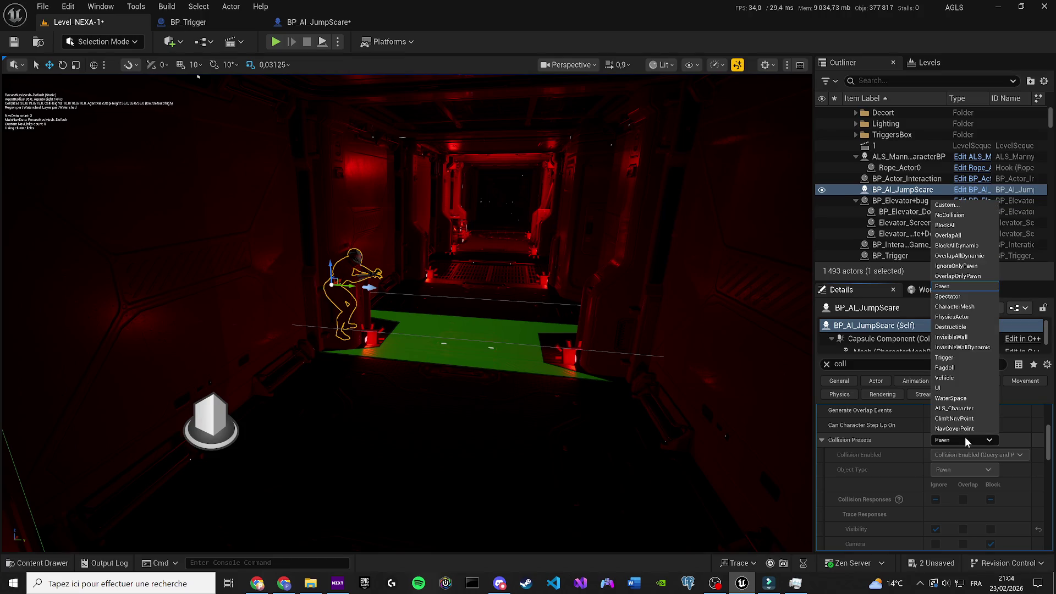
{"action": "left_click", "coordinate": [949, 214]}
{"action": "left_click", "coordinate": [276, 43]}
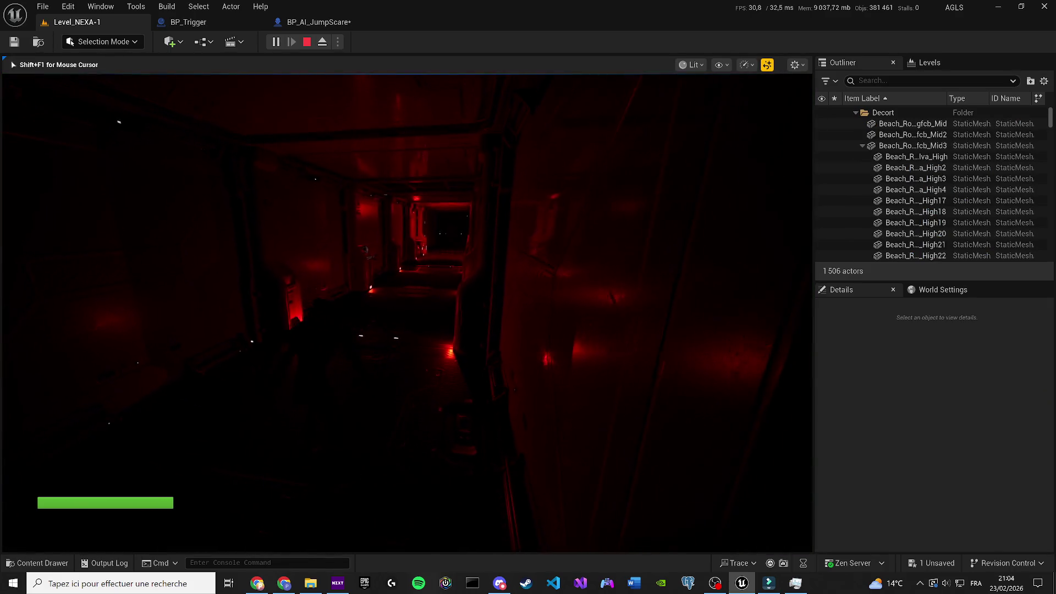
Stop the wireframe play-test and undo the collision change back to Pawn
{"action": "key", "text": "F1"}
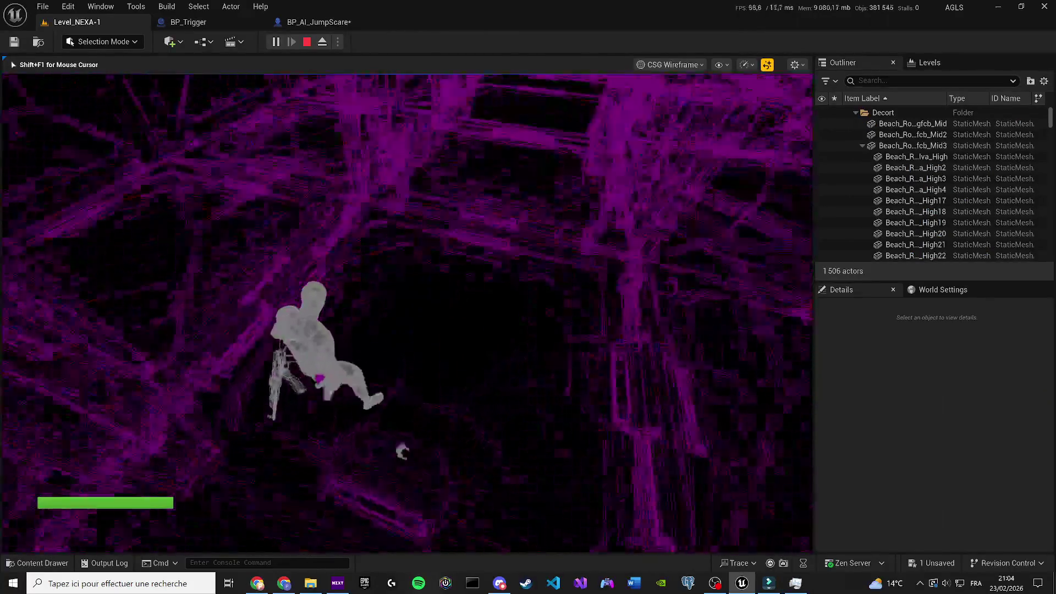
{"action": "key", "text": "Escape"}
{"action": "key", "text": "ctrl+z"}
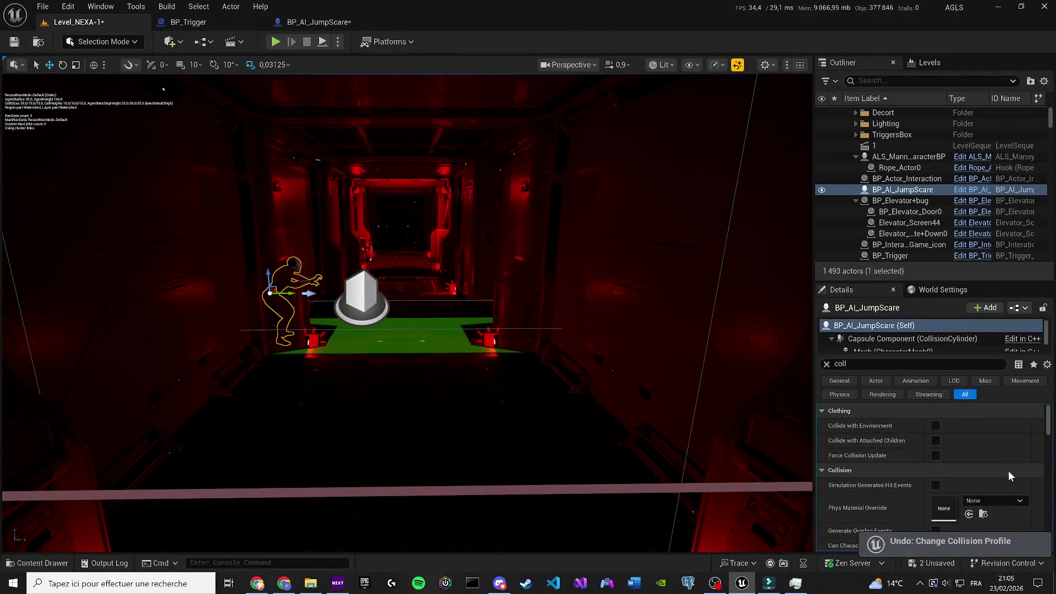
{"action": "scroll", "coordinate": [987, 506], "scroll_direction": "down", "scroll_amount": 3}
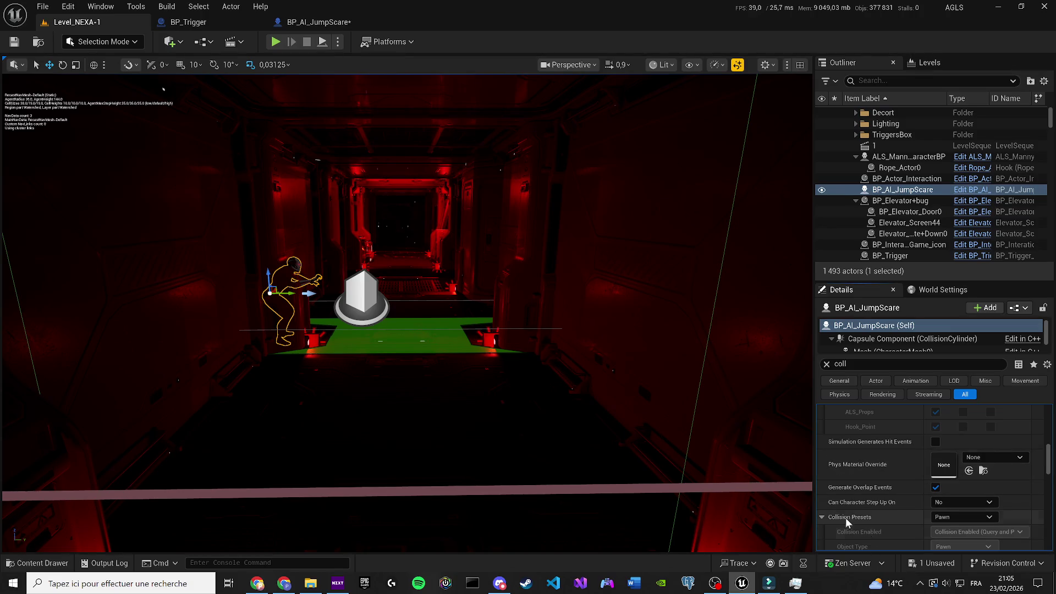
Set the character's Collision Presets to Custom with WorldStatic set to Ignore
{"action": "left_click", "coordinate": [822, 517]}
{"action": "scroll", "coordinate": [882, 477], "scroll_direction": "down", "scroll_amount": 2}
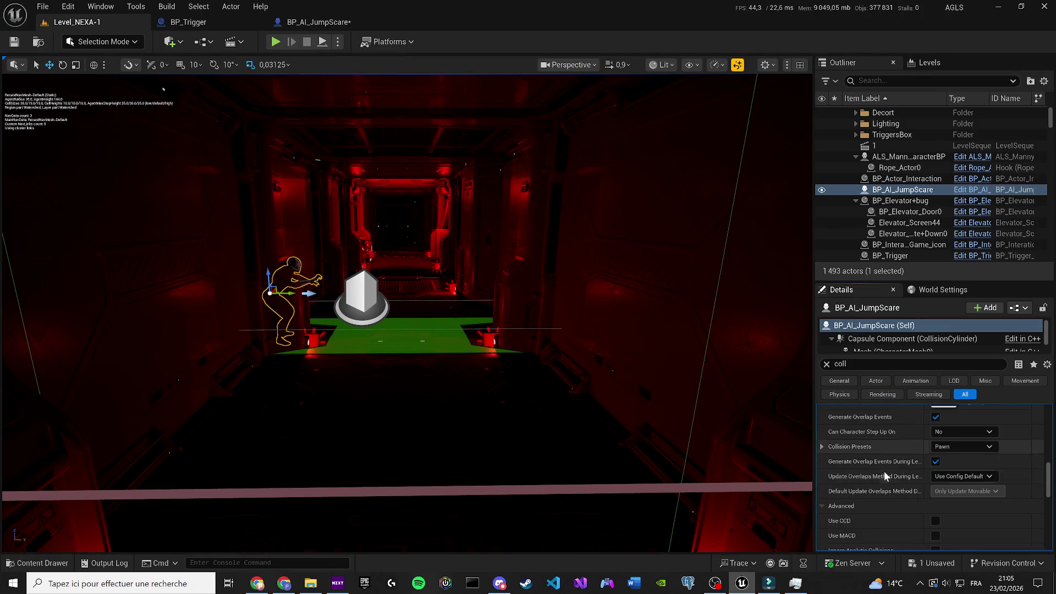
{"action": "left_click", "coordinate": [943, 446]}
{"action": "left_click", "coordinate": [945, 211]}
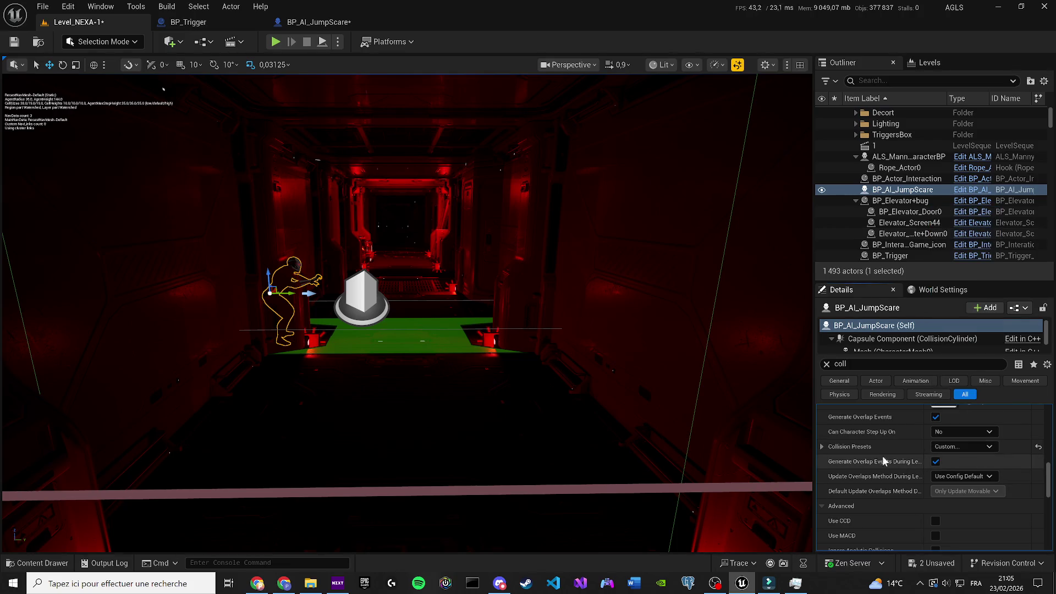
{"action": "left_click", "coordinate": [825, 447]}
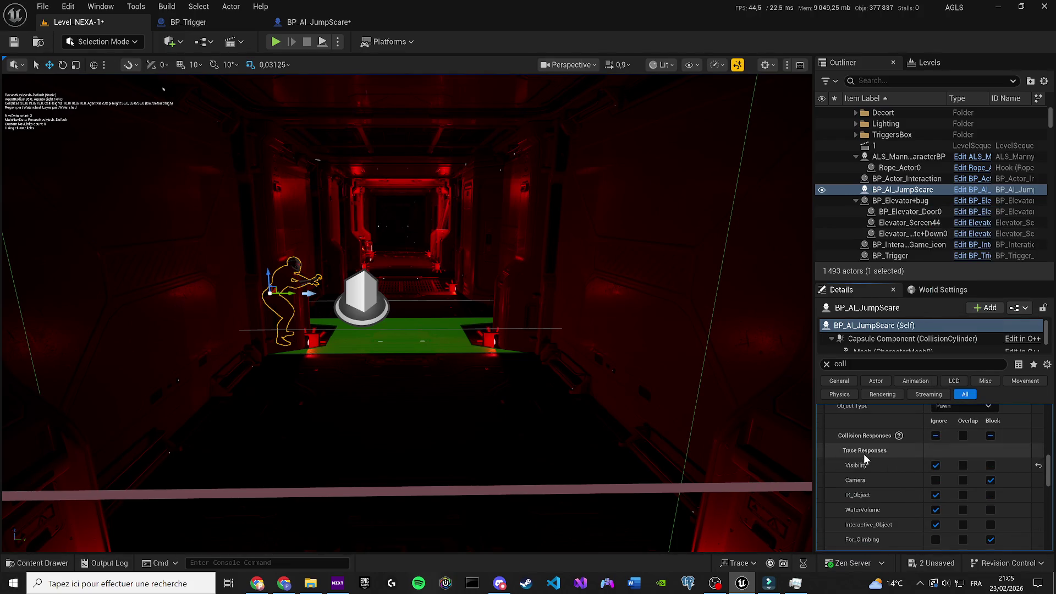
{"action": "scroll", "coordinate": [898, 459], "scroll_direction": "down", "scroll_amount": 4}
{"action": "scroll", "coordinate": [902, 462], "scroll_direction": "down", "scroll_amount": 1}
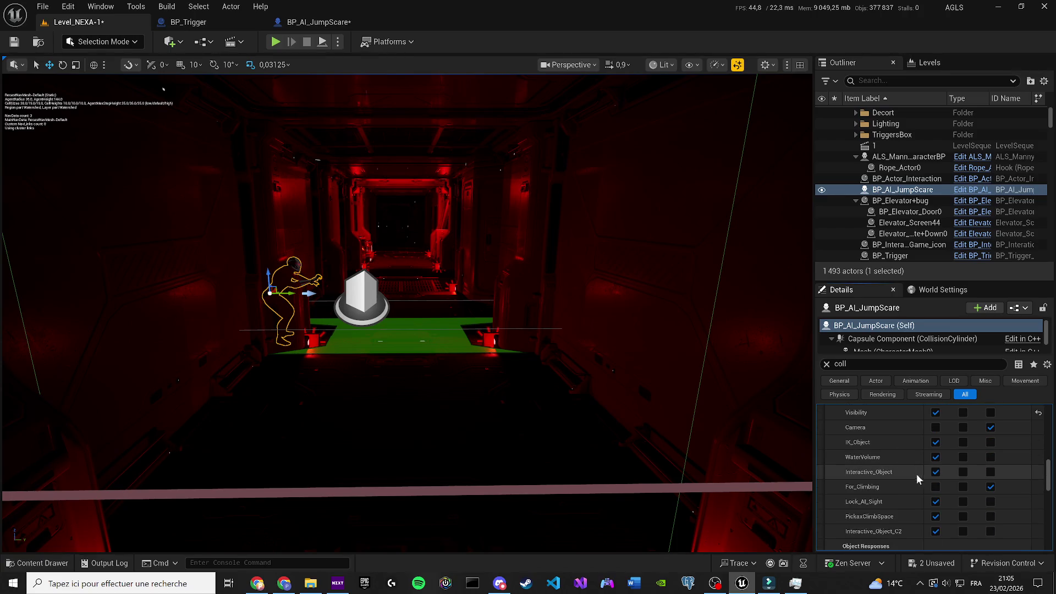
{"action": "scroll", "coordinate": [965, 506], "scroll_direction": "down", "scroll_amount": 1}
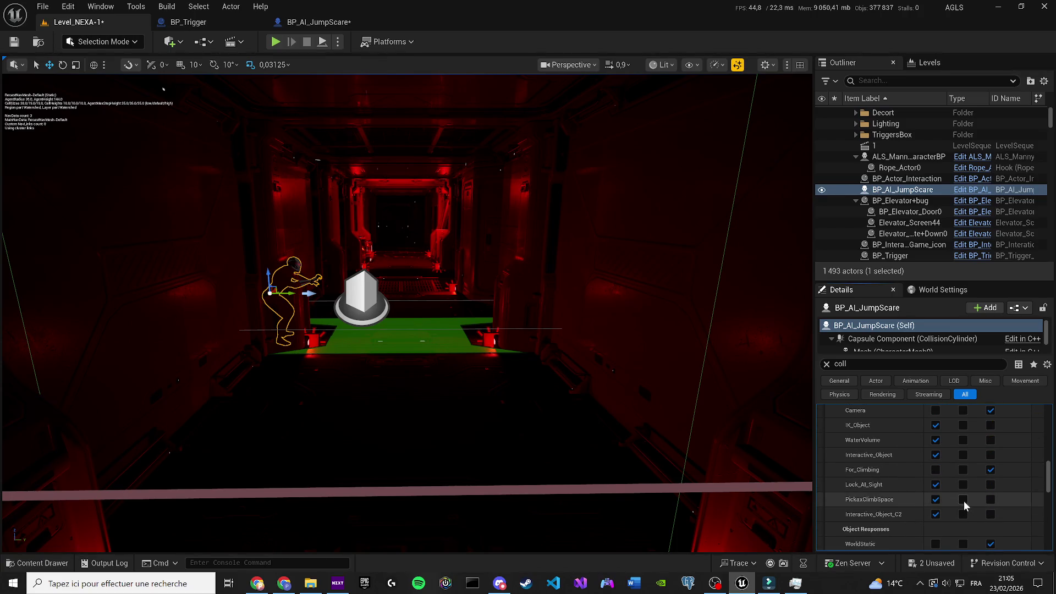
{"action": "scroll", "coordinate": [942, 498], "scroll_direction": "down", "scroll_amount": 2}
{"action": "scroll", "coordinate": [942, 496], "scroll_direction": "down", "scroll_amount": 2}
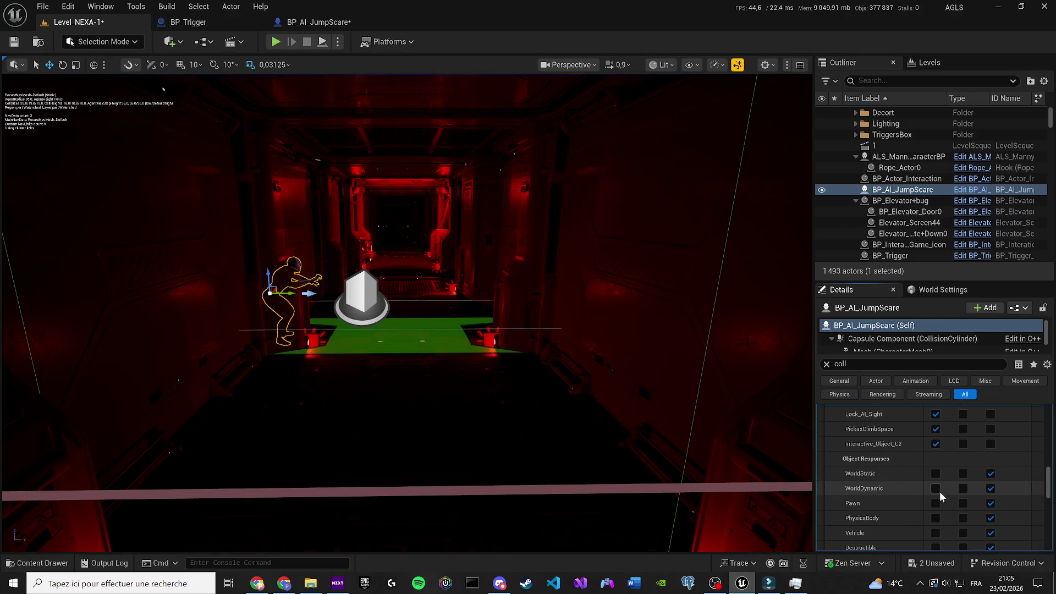
{"action": "left_click", "coordinate": [936, 474]}
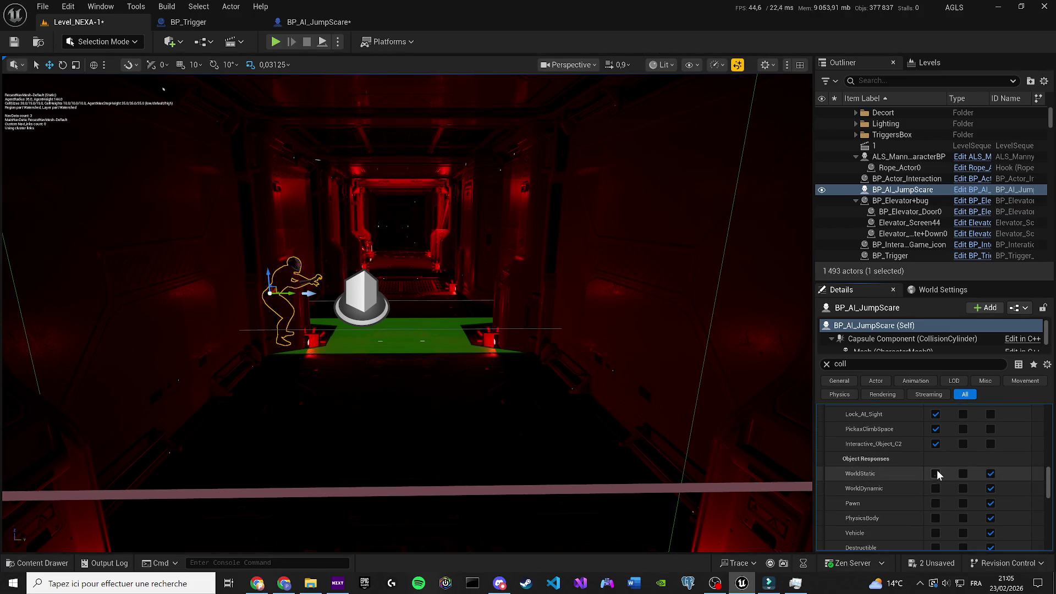
{"action": "scroll", "coordinate": [936, 491], "scroll_direction": "down", "scroll_amount": 2}
{"action": "scroll", "coordinate": [624, 395], "scroll_direction": "down", "scroll_amount": 3}
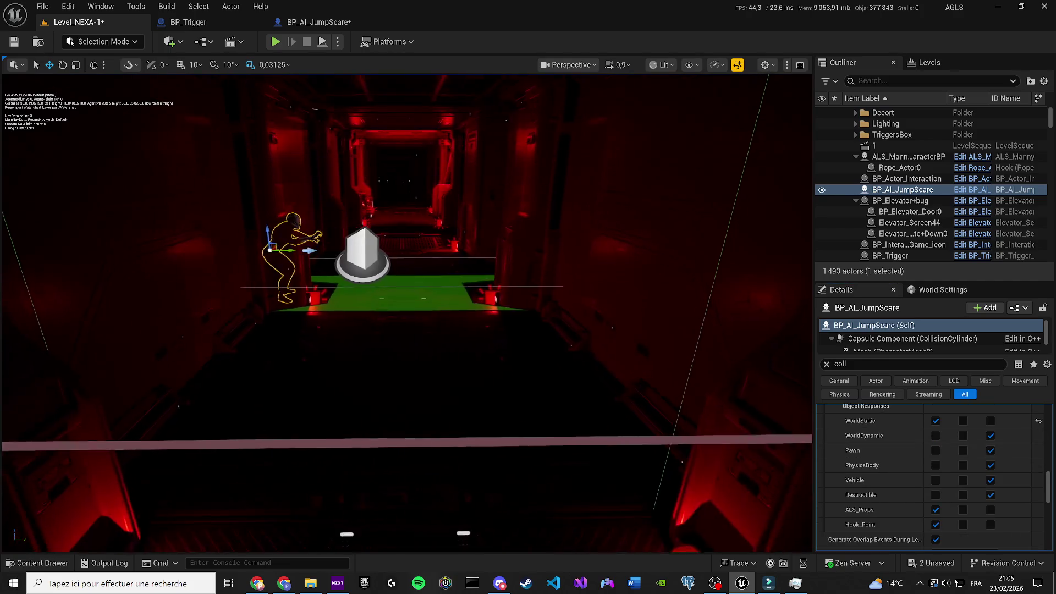
Save the level and play-test walking down the corridor
{"action": "key", "text": "ctrl+s"}
{"action": "left_click", "coordinate": [276, 43]}
{"action": "key", "text": "w"}
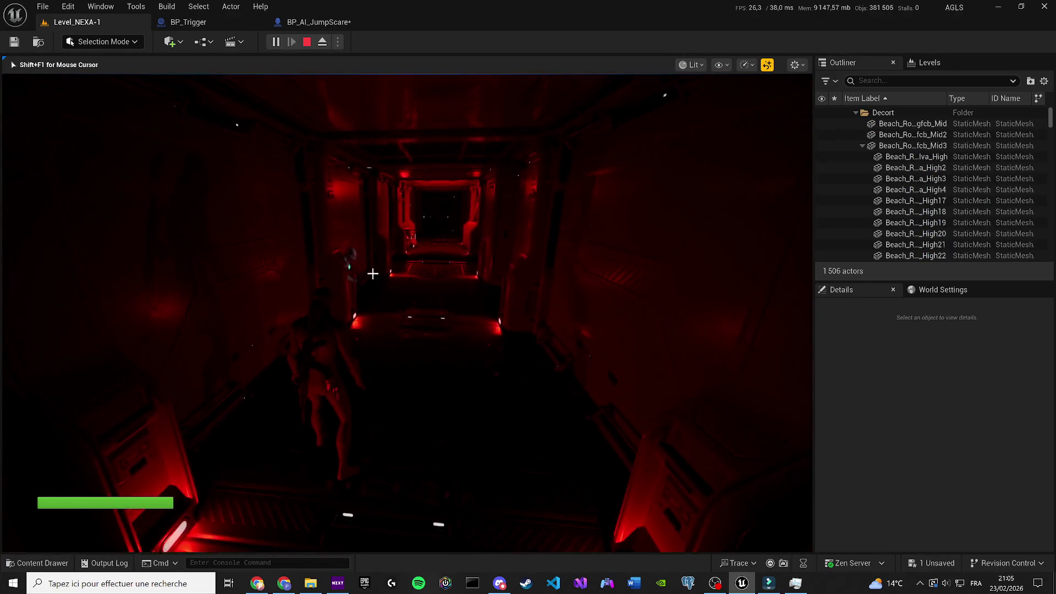
Stop the play-test, set WorldDynamic to Ignore, and save the level
{"action": "key", "text": "Escape"}
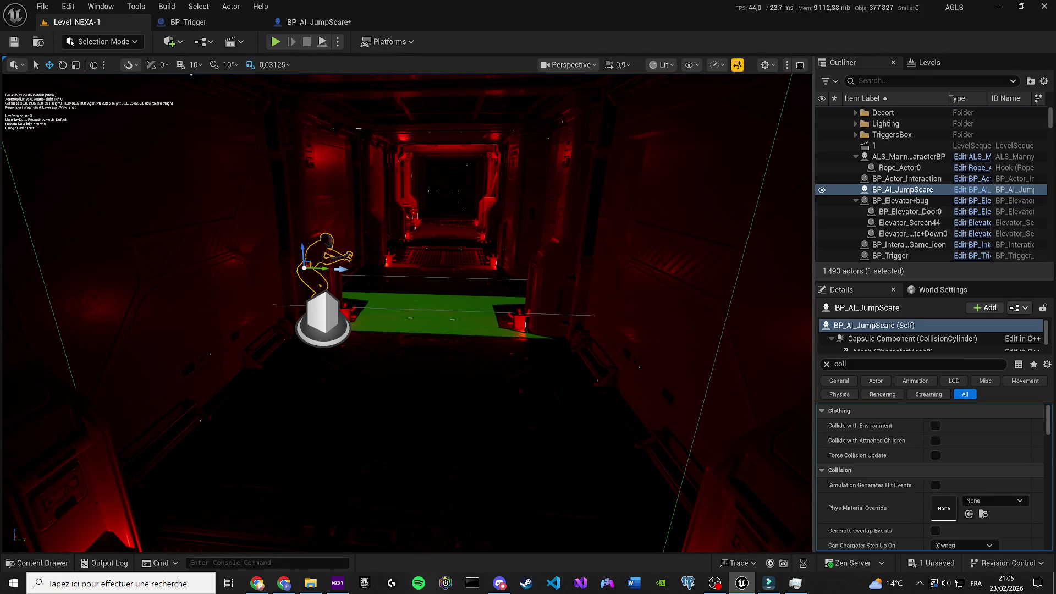
{"action": "scroll", "coordinate": [935, 467], "scroll_direction": "down", "scroll_amount": 5}
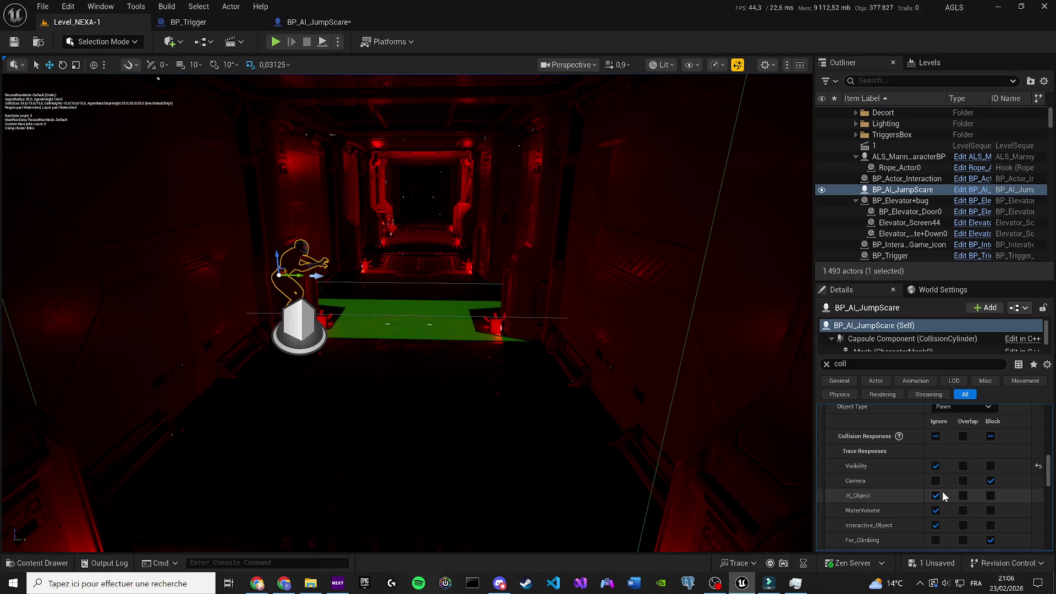
{"action": "scroll", "coordinate": [942, 486], "scroll_direction": "down", "scroll_amount": 3}
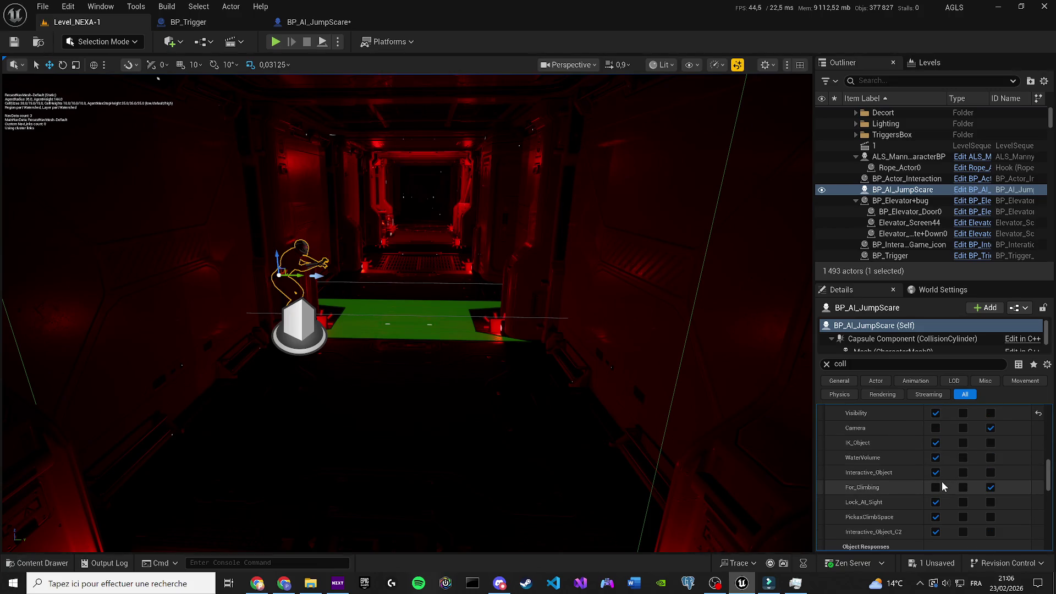
{"action": "scroll", "coordinate": [941, 487], "scroll_direction": "down", "scroll_amount": 3}
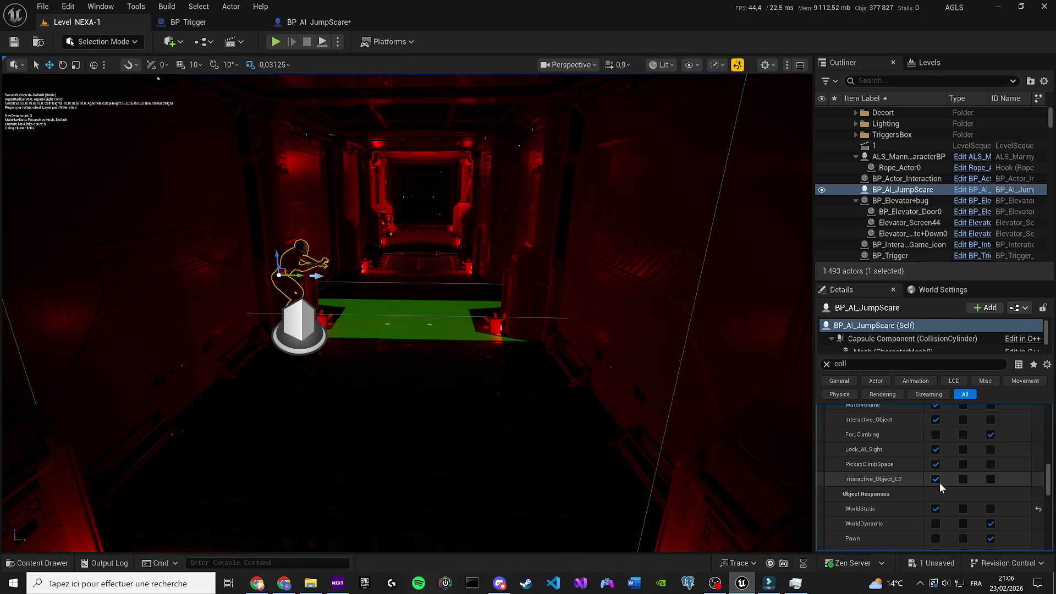
{"action": "scroll", "coordinate": [939, 483], "scroll_direction": "down", "scroll_amount": 1}
{"action": "left_click", "coordinate": [936, 506]}
{"action": "scroll", "coordinate": [551, 343], "scroll_direction": "up", "scroll_amount": 2}
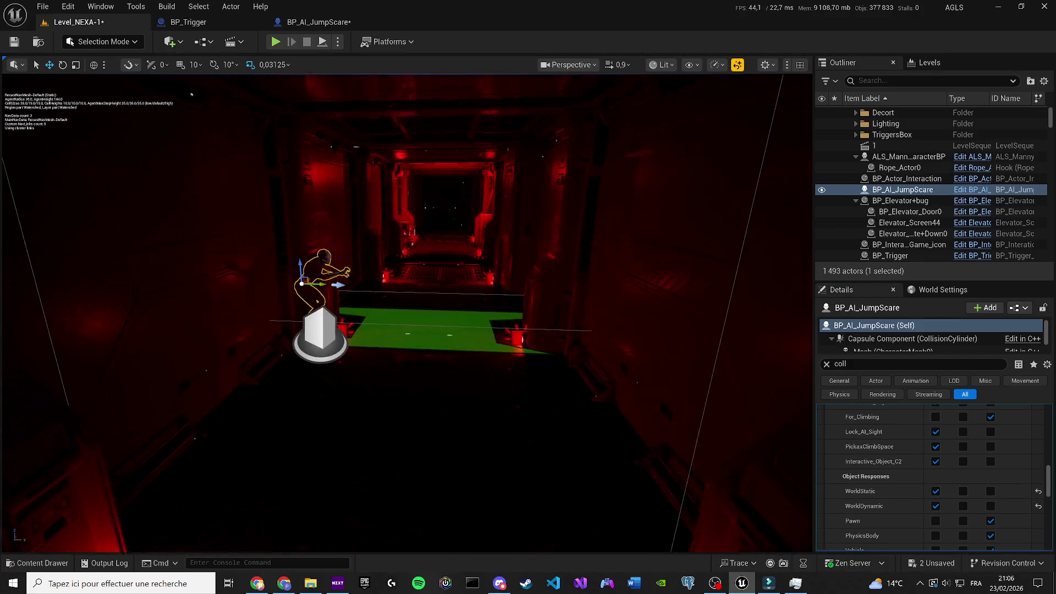
{"action": "key", "text": "ctrl+s"}
Play-test again, then re-tick Ignore on both WorldStatic and WorldDynamic
{"action": "left_click", "coordinate": [275, 41]}
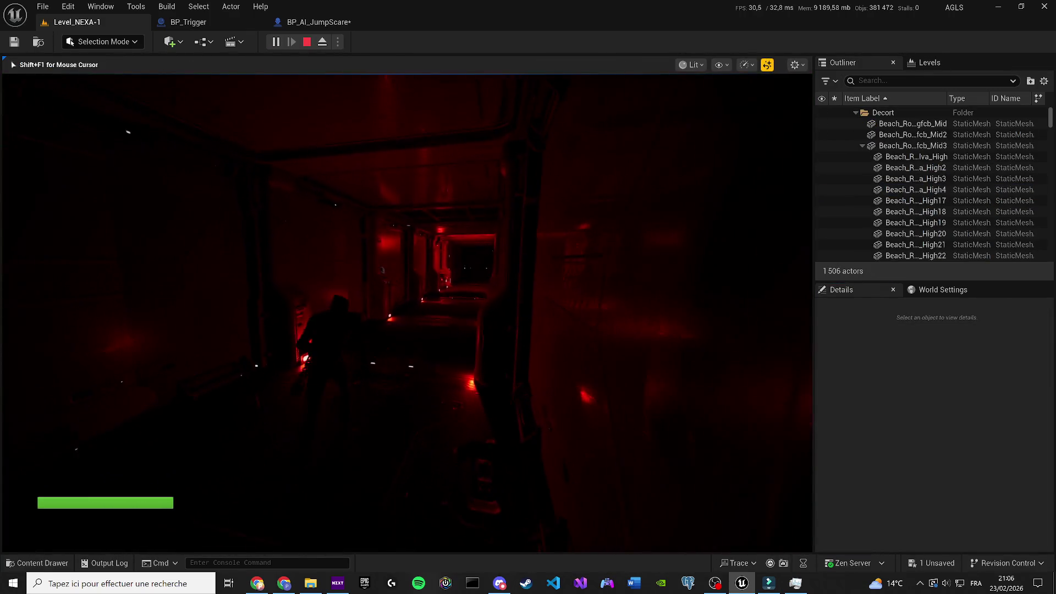
{"action": "key", "text": "Escape"}
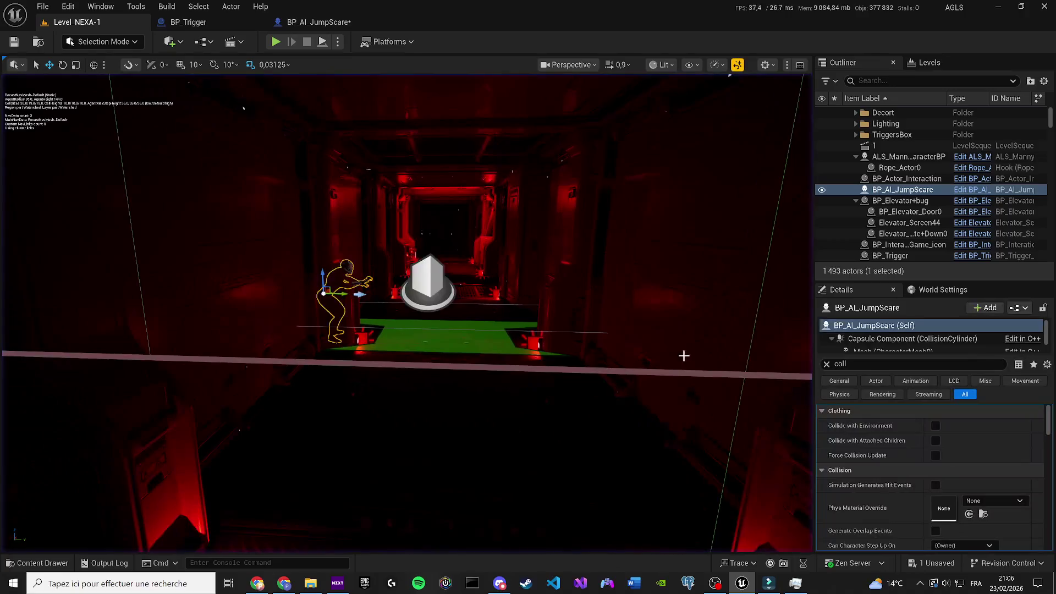
{"action": "scroll", "coordinate": [939, 478], "scroll_direction": "down", "scroll_amount": 2}
{"action": "scroll", "coordinate": [968, 473], "scroll_direction": "up", "scroll_amount": 3}
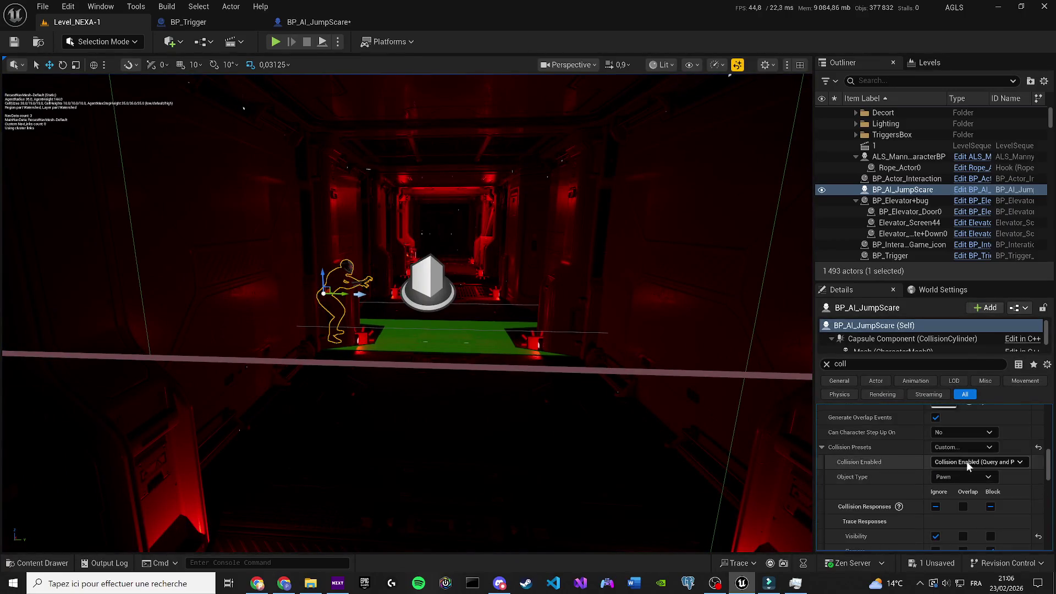
{"action": "left_click", "coordinate": [936, 455]}
{"action": "left_click", "coordinate": [936, 471]}
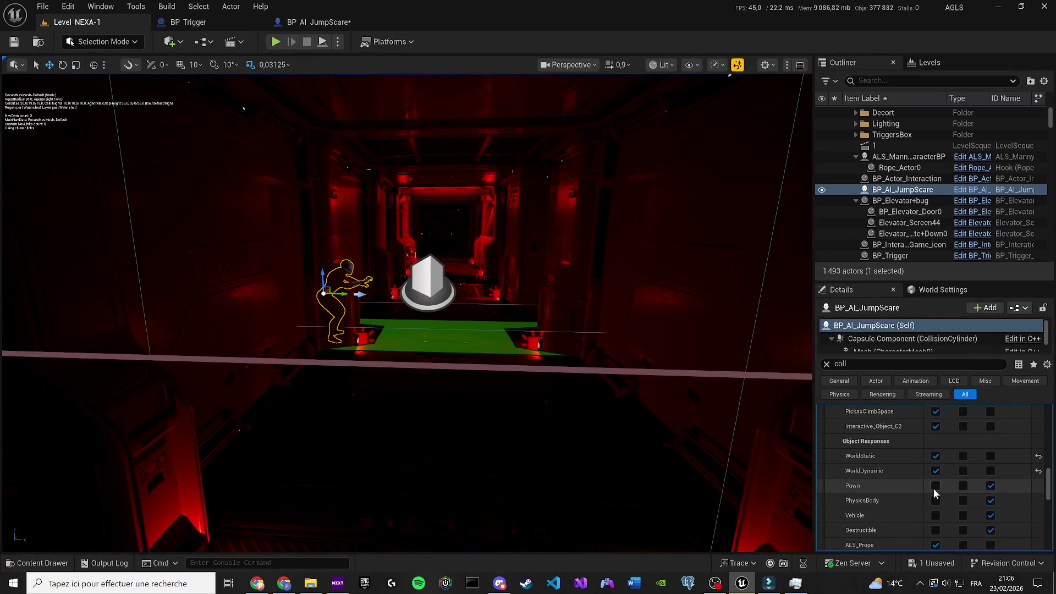
{"action": "scroll", "coordinate": [935, 473], "scroll_direction": "down", "scroll_amount": 1}
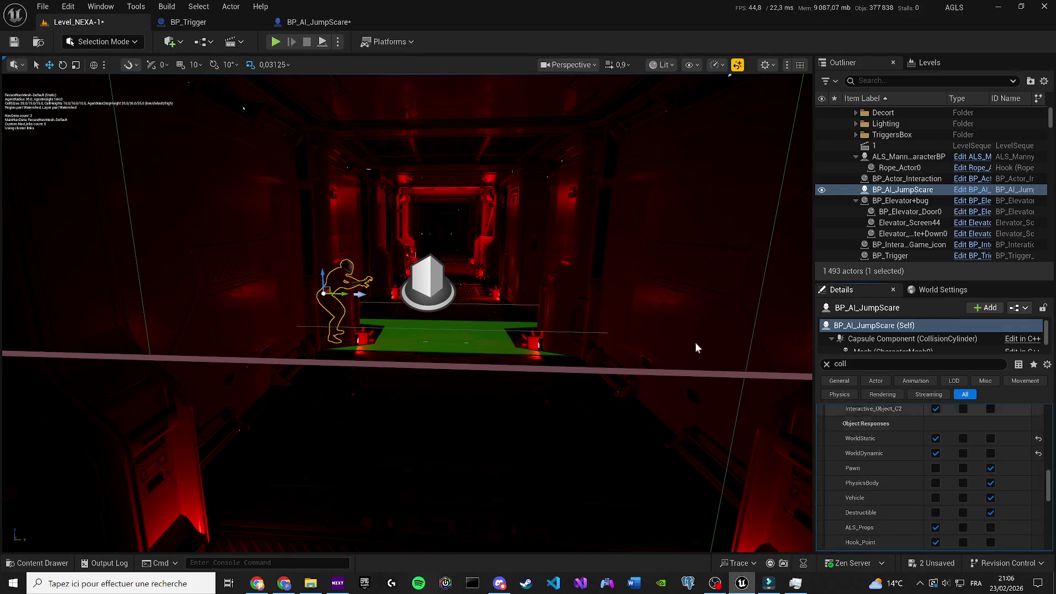
Save the level and run a corridor play-test
{"action": "mouse_move", "coordinate": [414, 126]}
{"action": "left_mouse_down"}
{"action": "mouse_move", "coordinate": [418, 118]}
{"action": "mouse_move", "coordinate": [415, 126]}
{"action": "left_mouse_up"}
{"action": "key", "text": "ctrl+s"}
{"action": "left_click", "coordinate": [276, 42]}
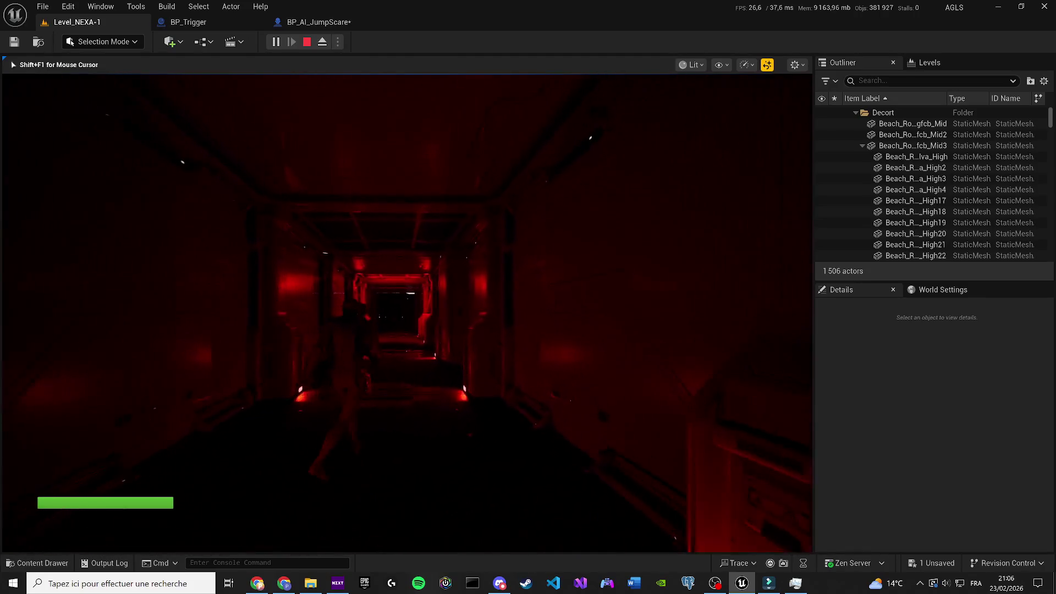
{"action": "key", "text": "Escape"}
Move the character further right, save, play-test, then collapse the Clothing and Collision groups
{"action": "left_click_drag", "start_coordinate": [211, 363], "coordinate": [263, 363]}
{"action": "key", "text": "ctrl+s"}
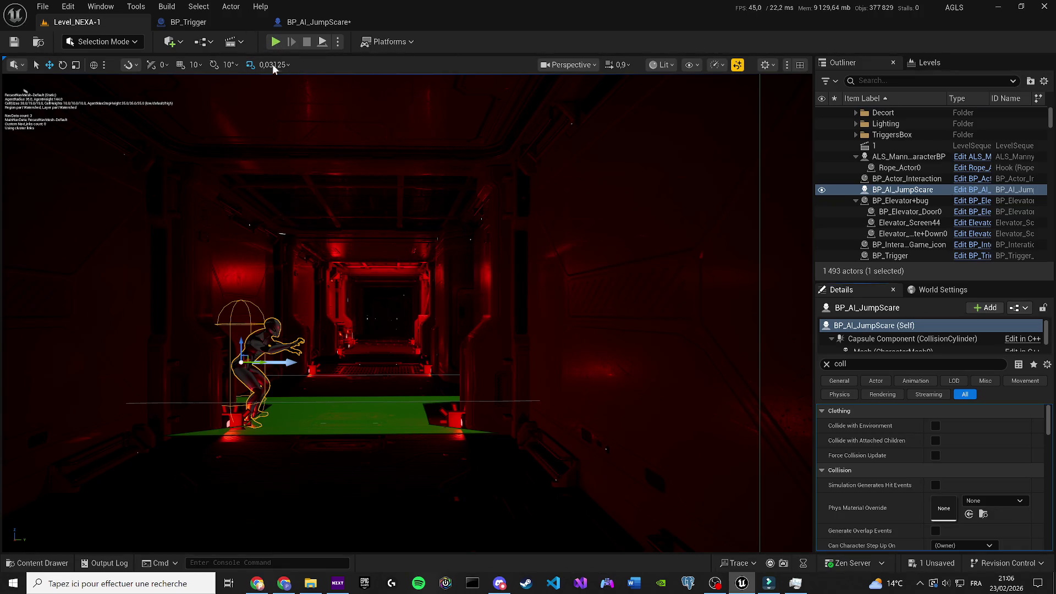
{"action": "left_click", "coordinate": [276, 41]}
{"action": "key", "text": "w"}
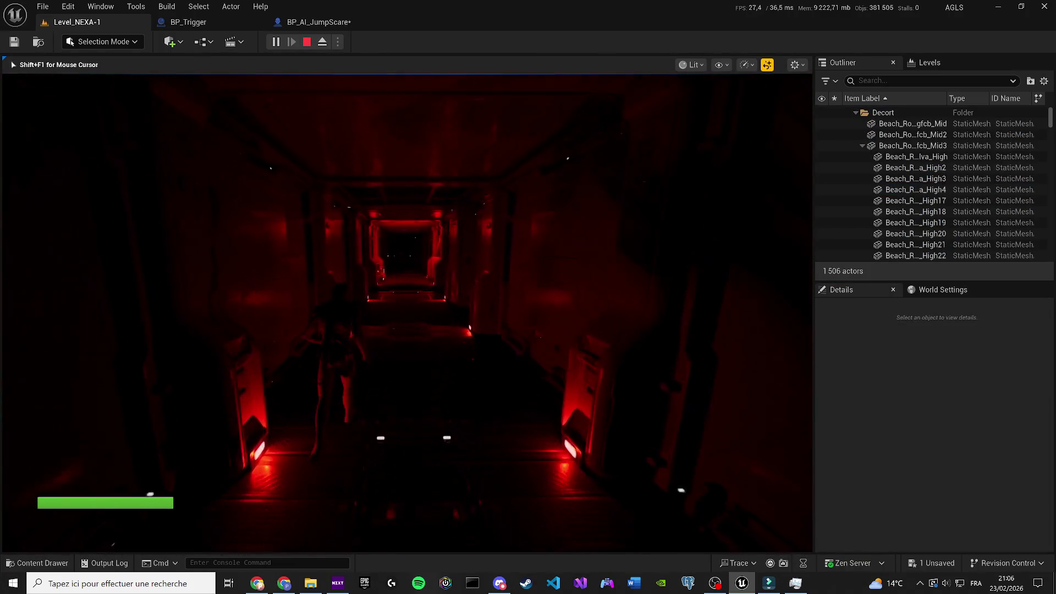
{"action": "key", "text": "Escape"}
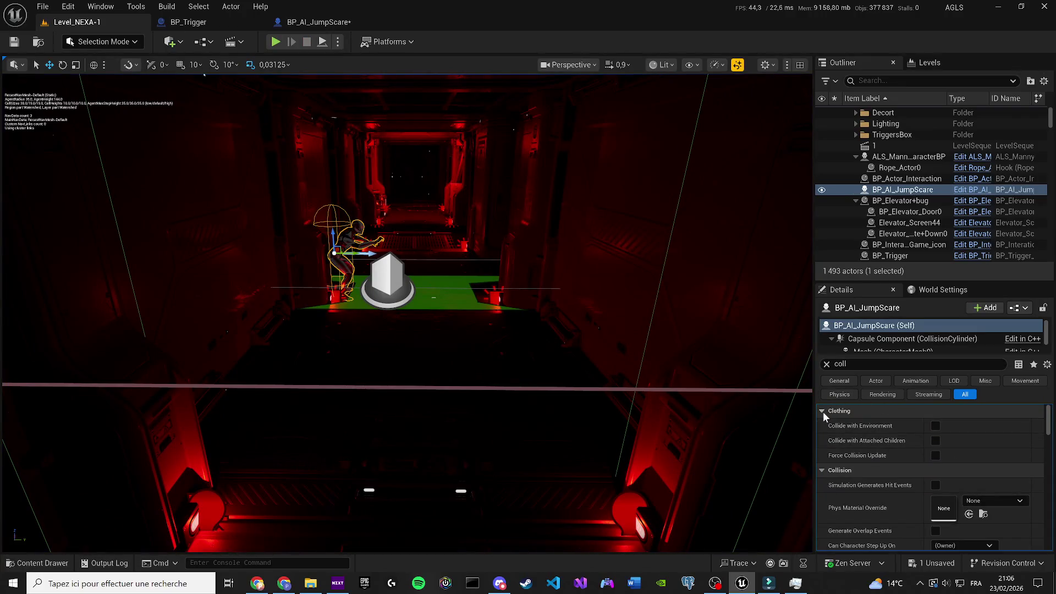
{"action": "left_click", "coordinate": [823, 411]}
{"action": "left_click", "coordinate": [824, 428]}
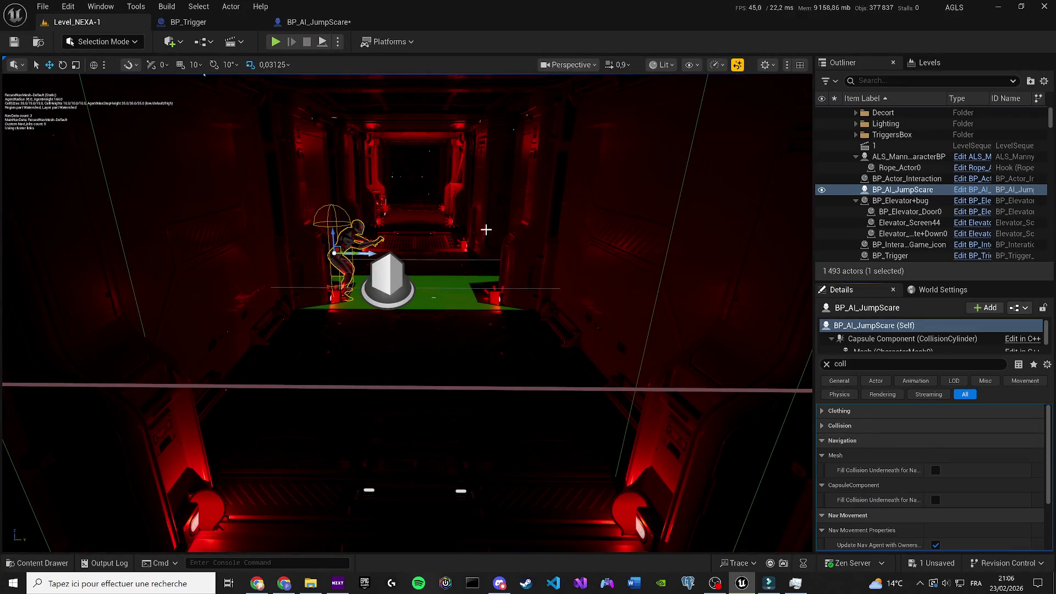
Remove the 'coll' filter so all of BP_AI_JumpScare's Details properties show again
{"action": "left_click", "coordinate": [826, 364]}
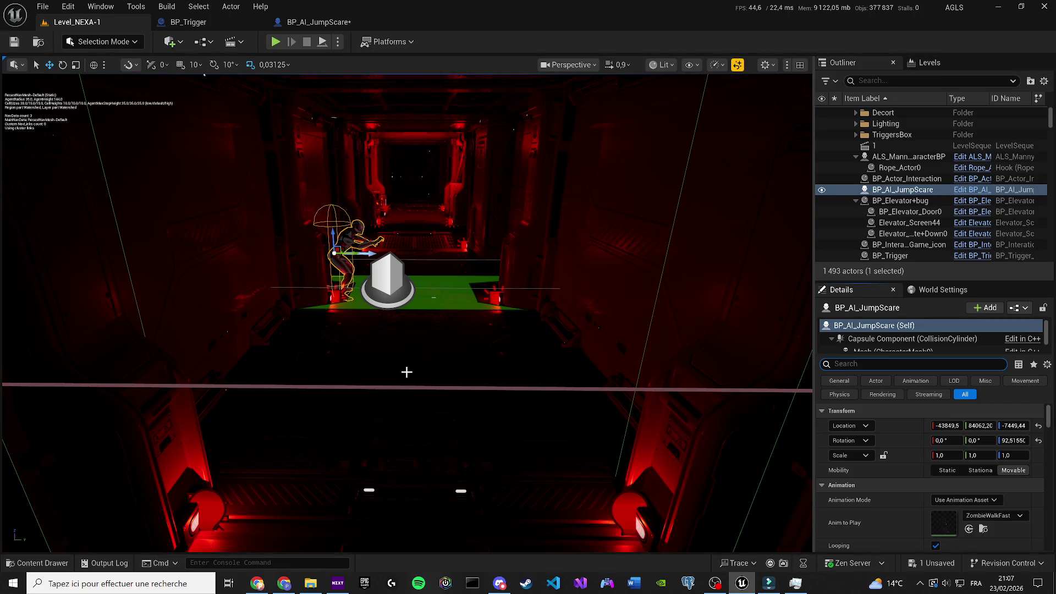
Set BP_AI_JumpScare's collision preset from Custom to Pawn, save the level, and start playtesting
{"action": "scroll", "coordinate": [937, 481], "scroll_direction": "down", "scroll_amount": 5}
{"action": "scroll", "coordinate": [938, 482], "scroll_direction": "down", "scroll_amount": 10}
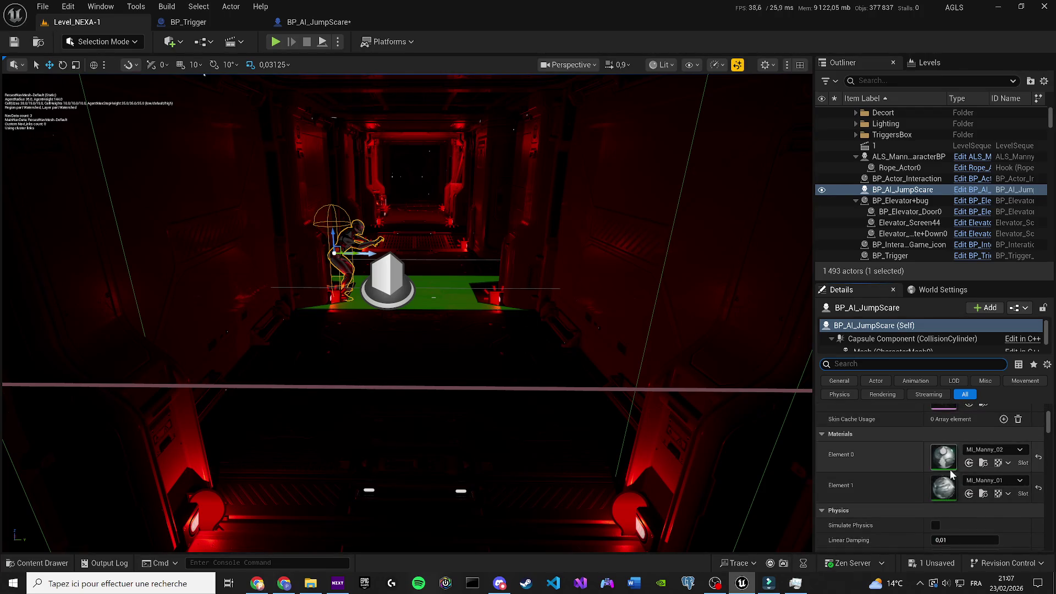
{"action": "scroll", "coordinate": [955, 467], "scroll_direction": "down", "scroll_amount": 5}
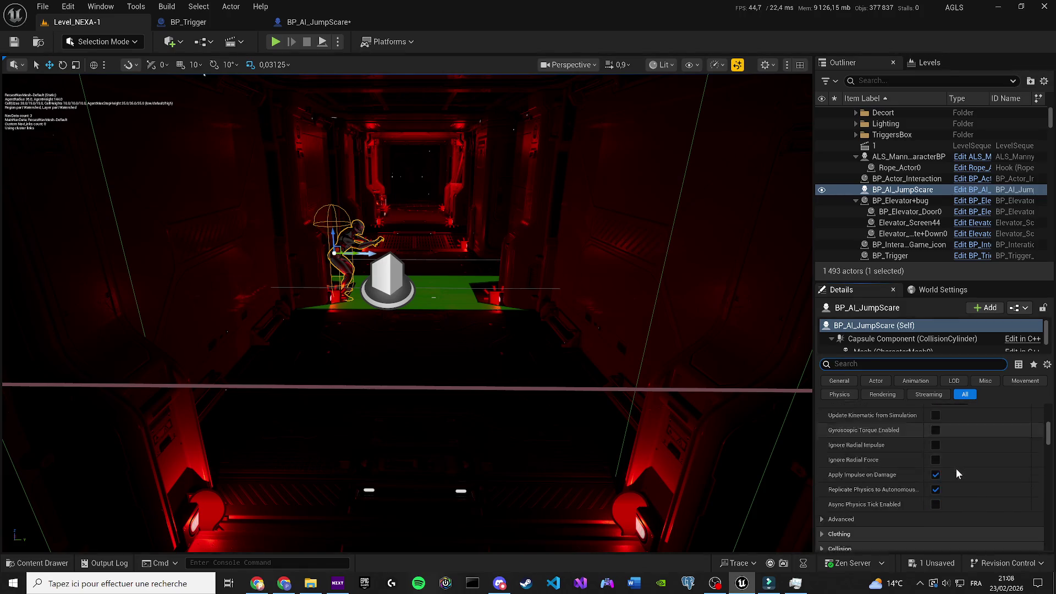
{"action": "type", "text": "coll"}
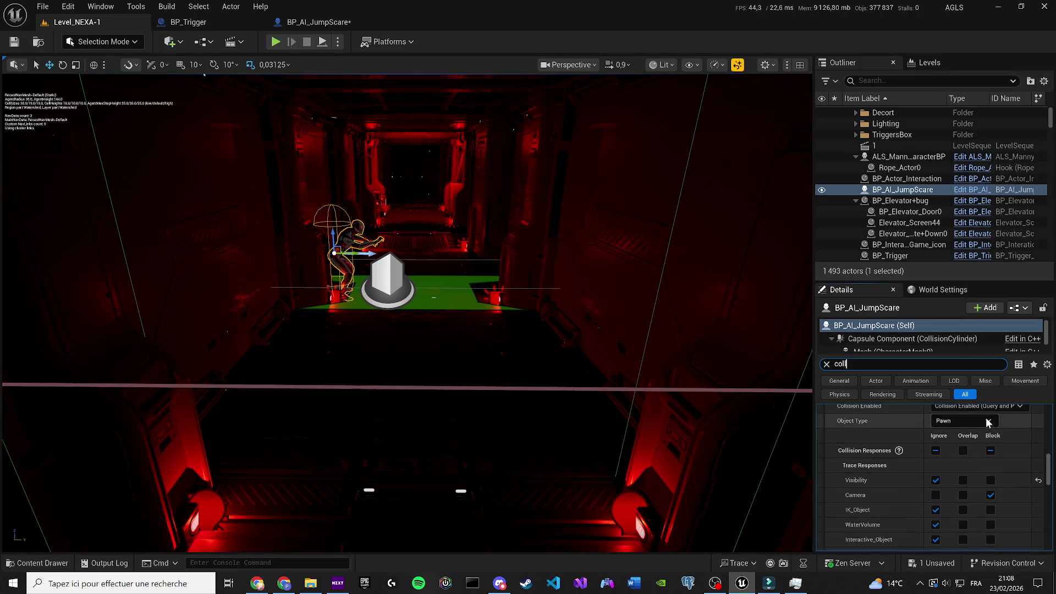
{"action": "scroll", "coordinate": [985, 417], "scroll_direction": "up", "scroll_amount": 3}
{"action": "left_click", "coordinate": [957, 462]}
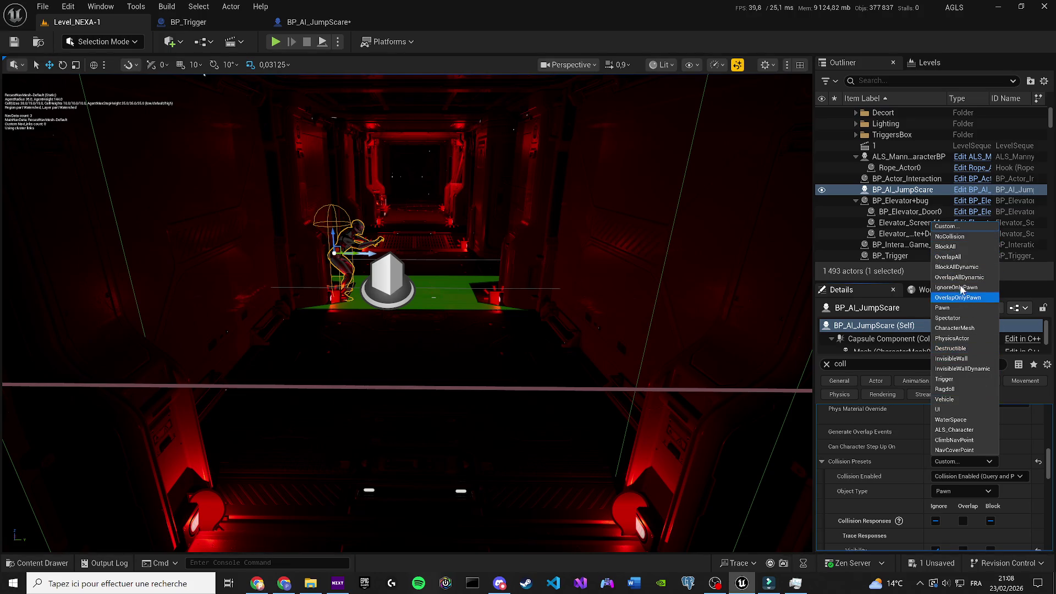
{"action": "left_click", "coordinate": [957, 307]}
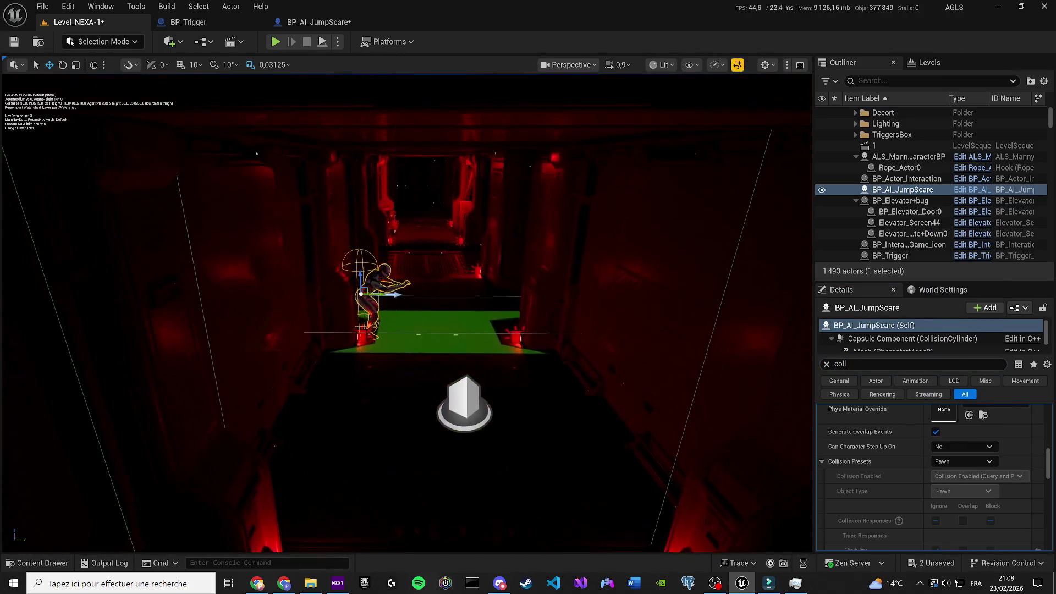
{"action": "key", "text": "ctrl+s"}
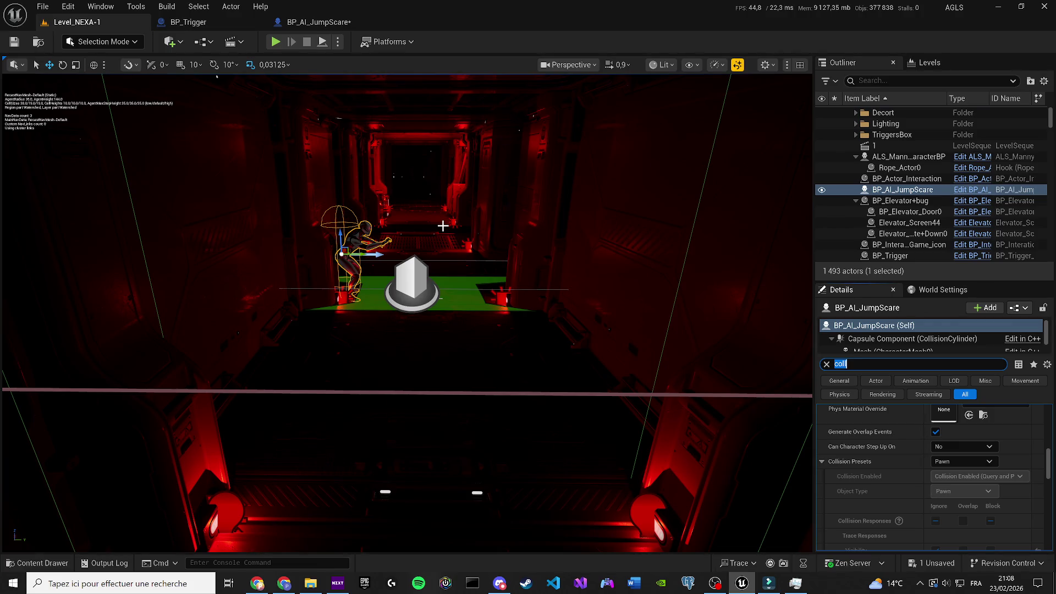
{"action": "left_click", "coordinate": [276, 42]}
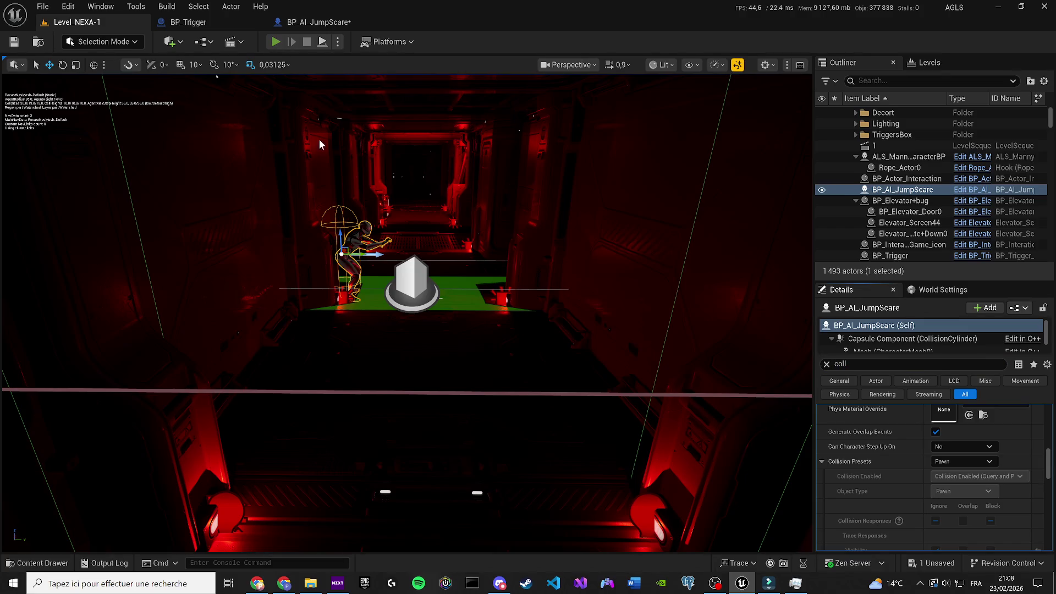
{"action": "key", "text": "w"}
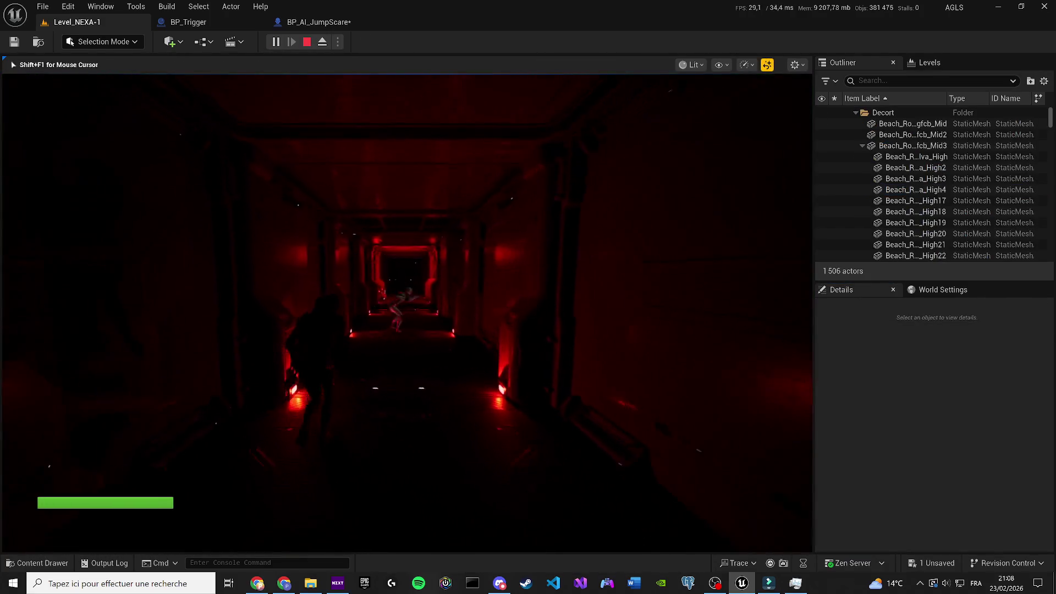
{"action": "key", "text": "Escape"}
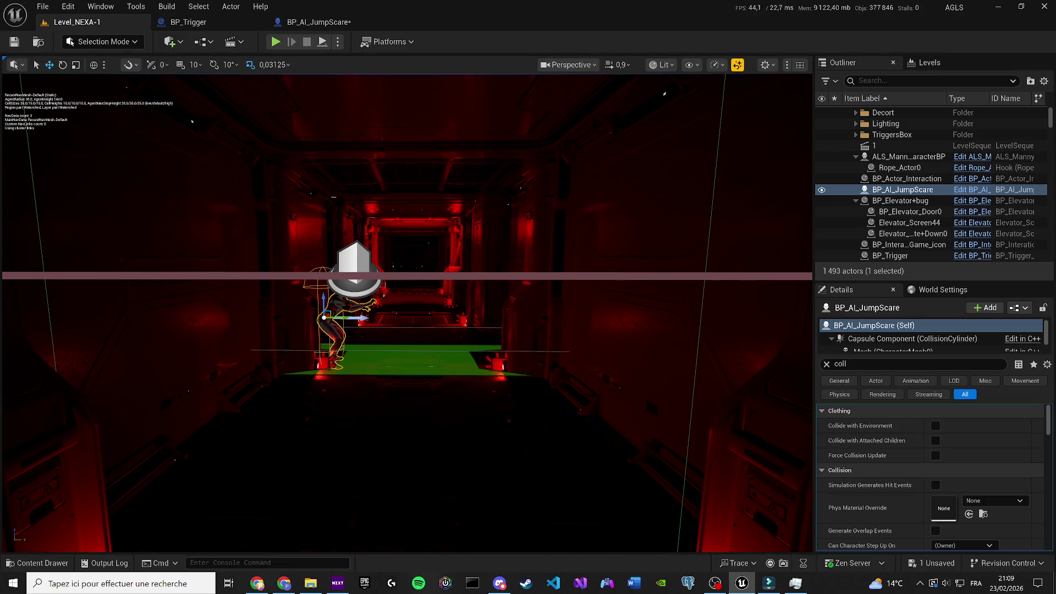
Look over a page in the web browser, then return to BP_Trigger's event graph
{"action": "key", "text": "alt+Tab"}
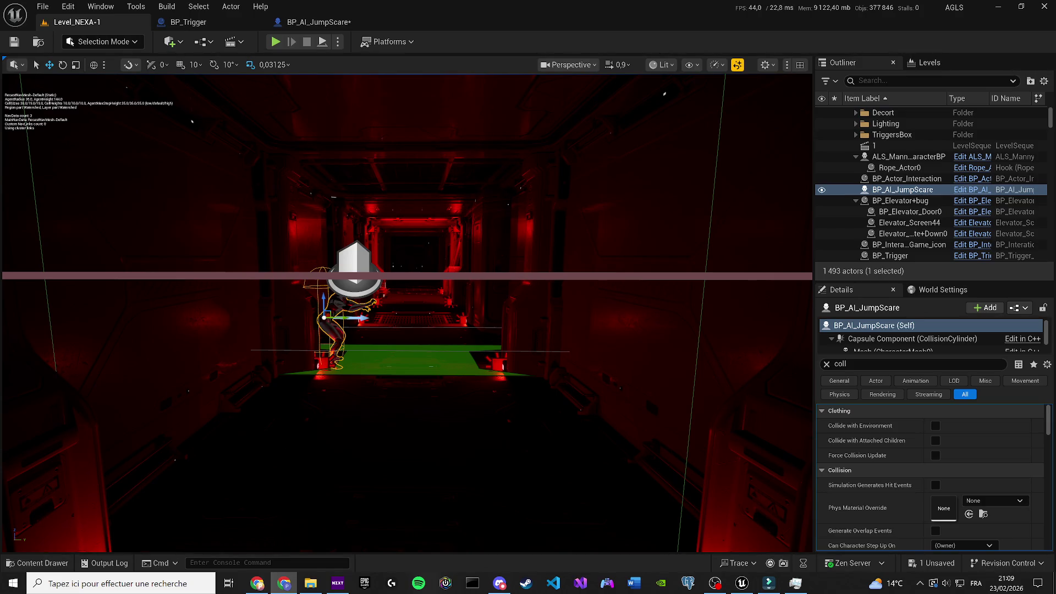
{"action": "scroll", "coordinate": [284, 322], "scroll_direction": "up", "scroll_amount": 2}
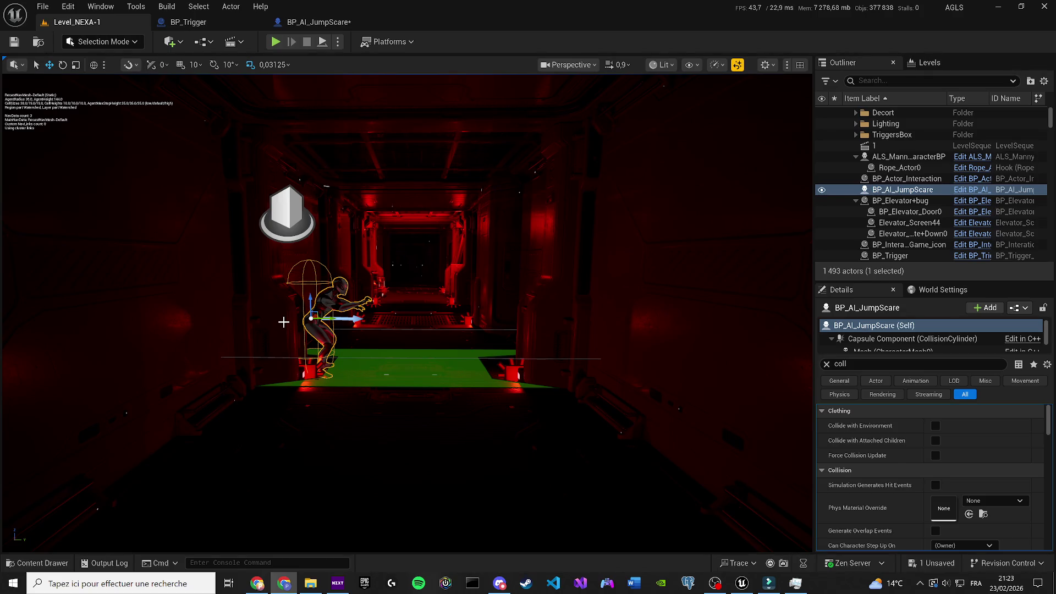
{"action": "left_click", "coordinate": [188, 22]}
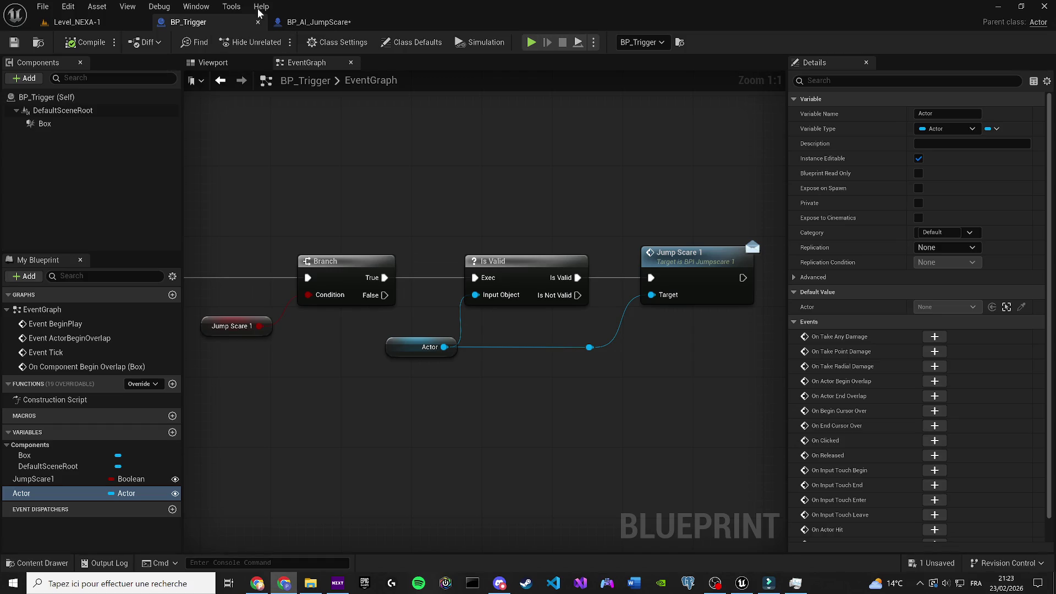
Bring the BP_AI_JumpScare blueprint editor back into view
{"action": "left_click", "coordinate": [269, 23]}
Save BP_AI_JumpScare with its NoCollision mesh and go back to BP_Trigger's event graph
{"action": "key", "text": "ctrl+s"}
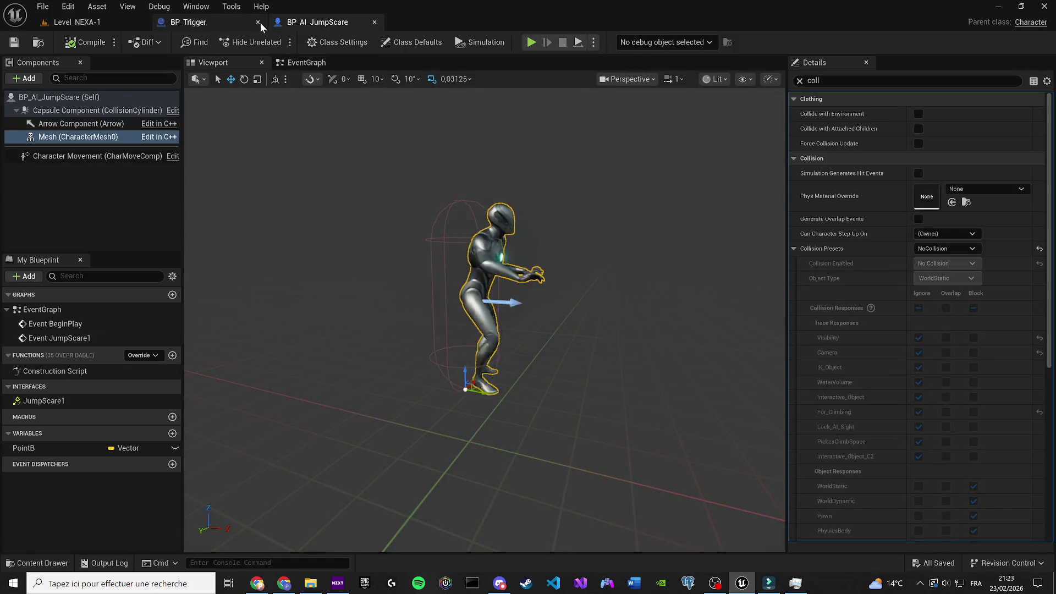
{"action": "left_click", "coordinate": [238, 24]}
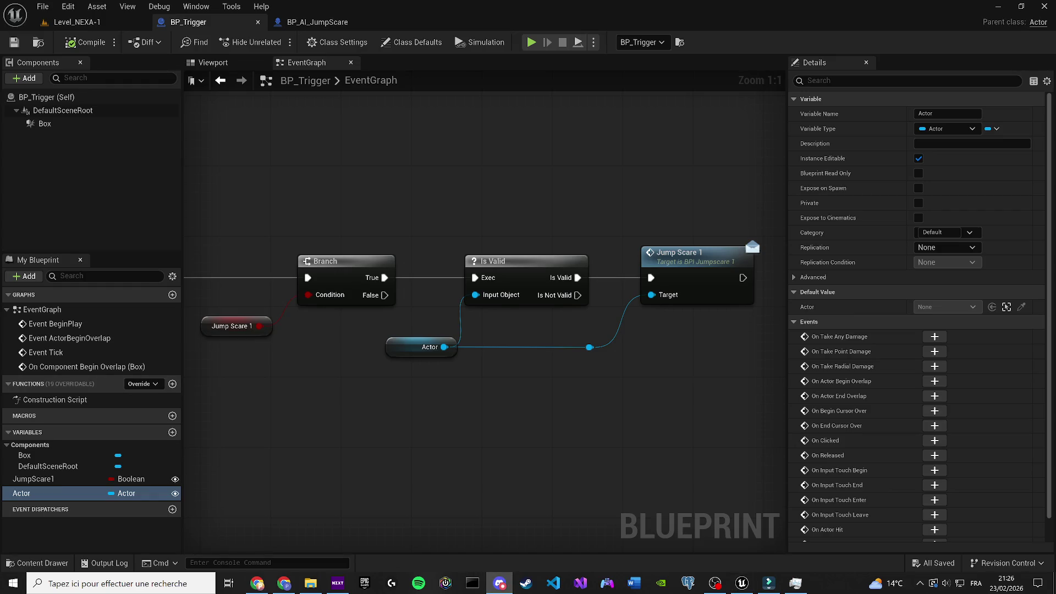
{"action": "left_click", "coordinate": [410, 468]}
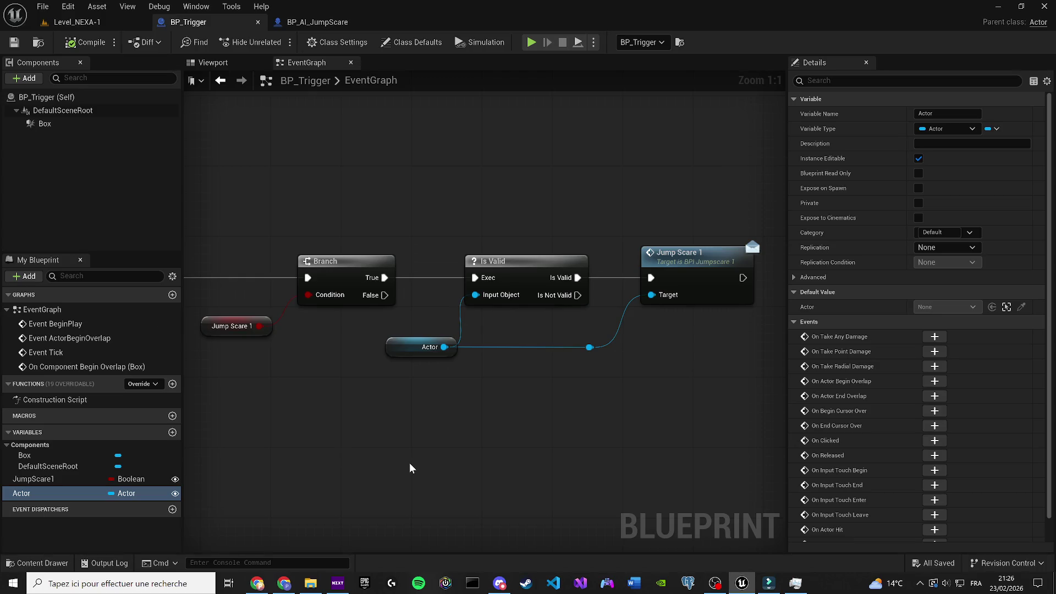
{"action": "left_click", "coordinate": [259, 585]}
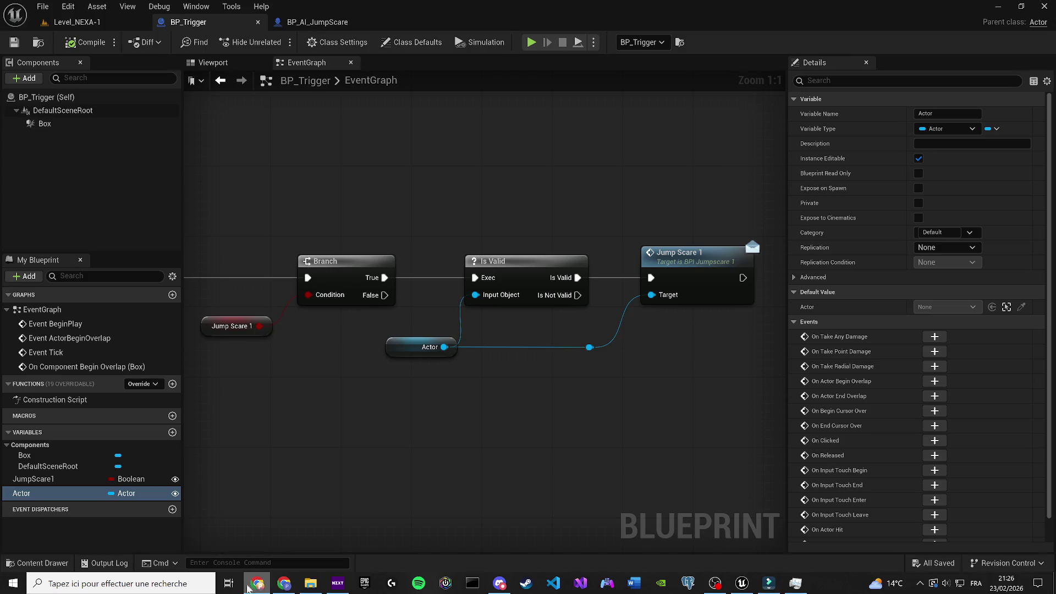